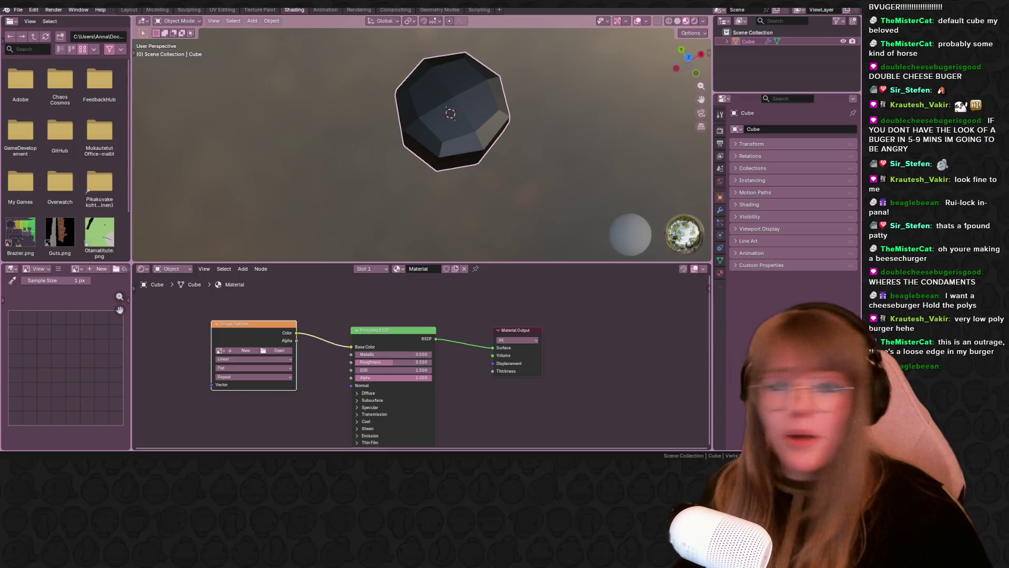
Inspect the cube from several angles in the Layout workspace, showing its Subdivision modifier settings.
{"action": "mouse_move", "coordinate": [589, 142]}
{"action": "middle_mouse_down"}
{"action": "mouse_move", "coordinate": [410, 42]}
{"action": "mouse_move", "coordinate": [326, 37]}
{"action": "middle_mouse_up"}
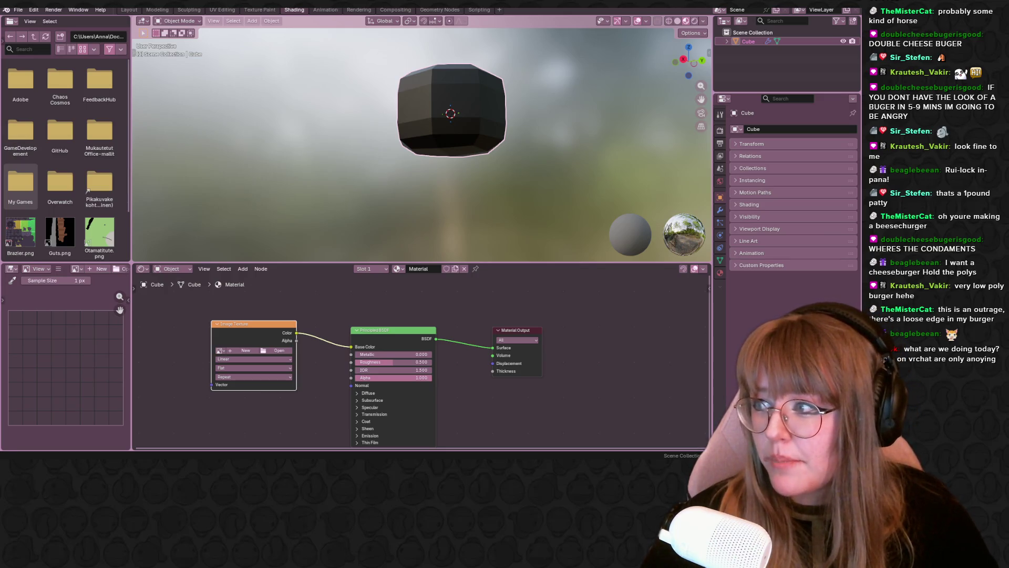
{"action": "middle_click_drag", "start_coordinate": [260, 207], "coordinate": [647, 152]}
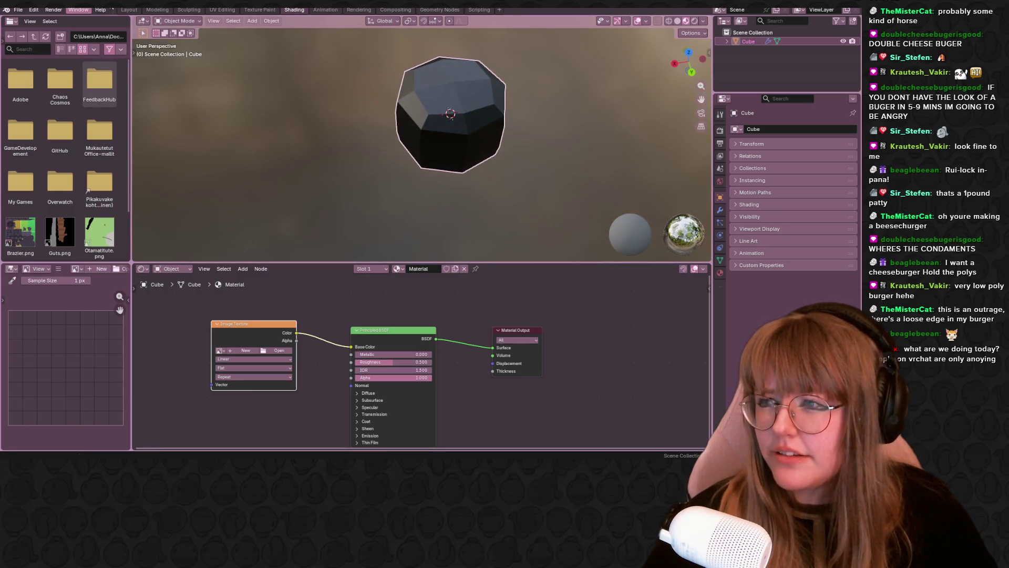
{"action": "left_click", "coordinate": [128, 9]}
{"action": "middle_click_drag", "start_coordinate": [452, 199], "coordinate": [588, 168]}
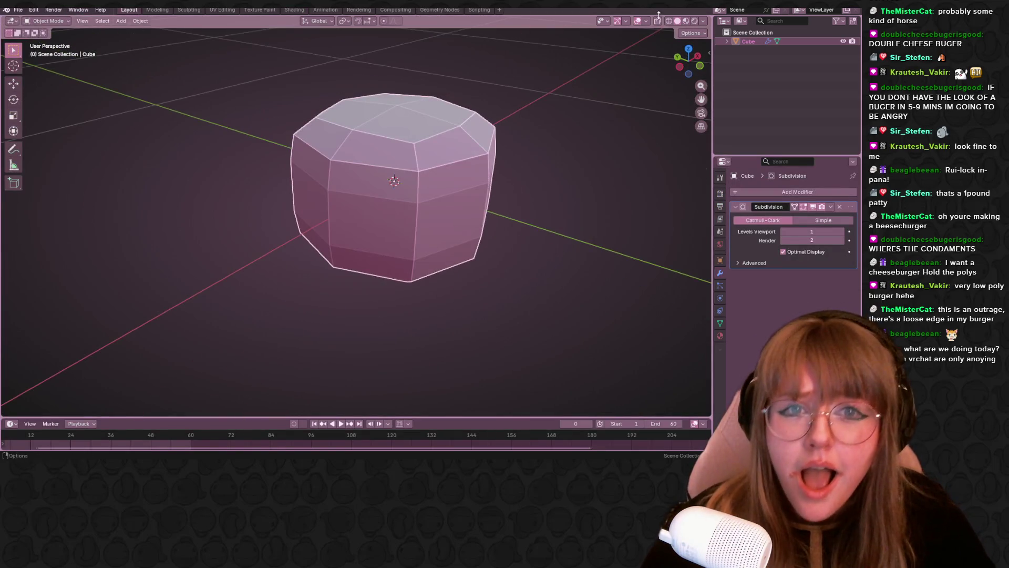
Turn on X-ray and toggle into and out of Edit Mode to inspect the cube.
{"action": "left_click", "coordinate": [657, 21]}
{"action": "mouse_move", "coordinate": [631, 79]}
{"action": "middle_mouse_down"}
{"action": "mouse_move", "coordinate": [595, 120]}
{"action": "mouse_move", "coordinate": [579, 122]}
{"action": "mouse_move", "coordinate": [368, 52]}
{"action": "middle_mouse_up"}
{"action": "scroll", "coordinate": [414, 119], "scroll_direction": "up", "scroll_amount": 2}
{"action": "key", "text": "Tab"}
{"action": "mouse_move", "coordinate": [428, 135]}
{"action": "middle_mouse_down"}
{"action": "mouse_move", "coordinate": [525, 218]}
{"action": "mouse_move", "coordinate": [460, 177]}
{"action": "middle_mouse_up"}
{"action": "key", "text": "Tab"}
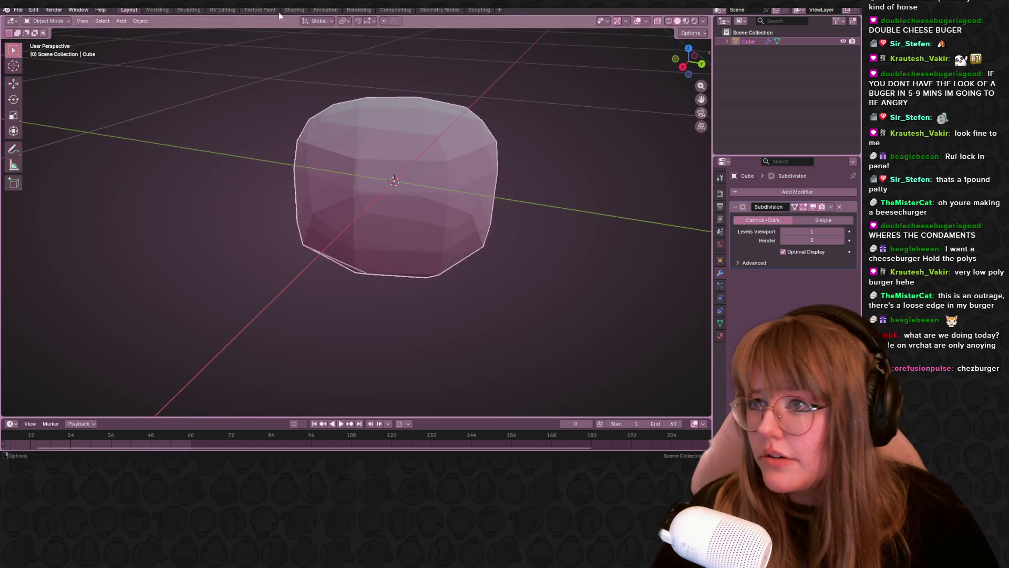
Re-check the mesh in Edit Mode, return to Object Mode, and open the Subdivision modifier's extra options.
{"action": "scroll", "coordinate": [368, 157], "scroll_direction": "down", "scroll_amount": 2}
{"action": "mouse_move", "coordinate": [368, 158]}
{"action": "middle_mouse_down"}
{"action": "mouse_move", "coordinate": [475, 222]}
{"action": "mouse_move", "coordinate": [508, 274]}
{"action": "mouse_move", "coordinate": [555, 176]}
{"action": "mouse_move", "coordinate": [534, 219]}
{"action": "mouse_move", "coordinate": [523, 200]}
{"action": "mouse_move", "coordinate": [526, 153]}
{"action": "middle_mouse_up"}
{"action": "key", "text": "Tab"}
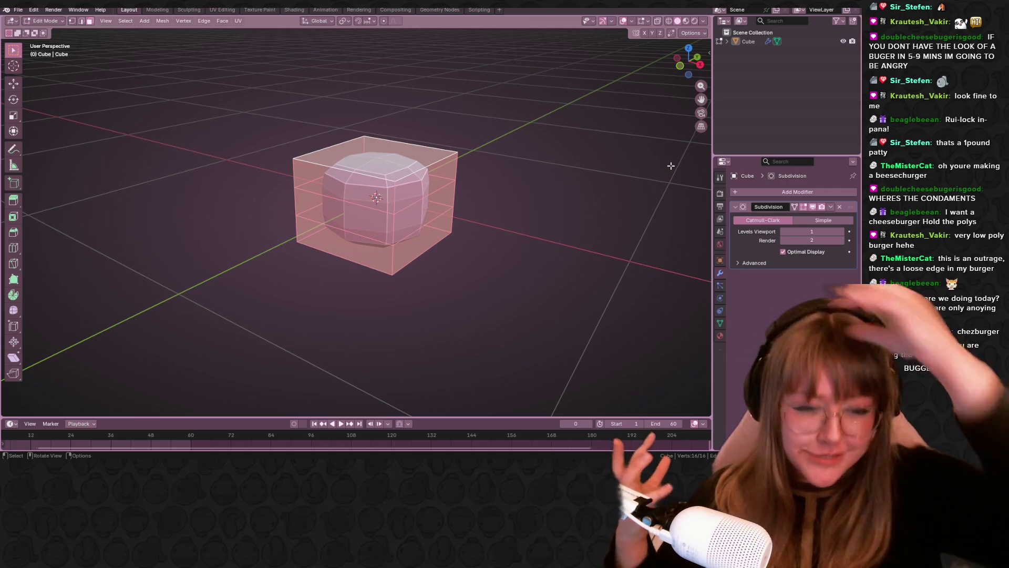
{"action": "mouse_move", "coordinate": [530, 134]}
{"action": "middle_mouse_down"}
{"action": "mouse_move", "coordinate": [491, 149]}
{"action": "mouse_move", "coordinate": [534, 187]}
{"action": "middle_mouse_up"}
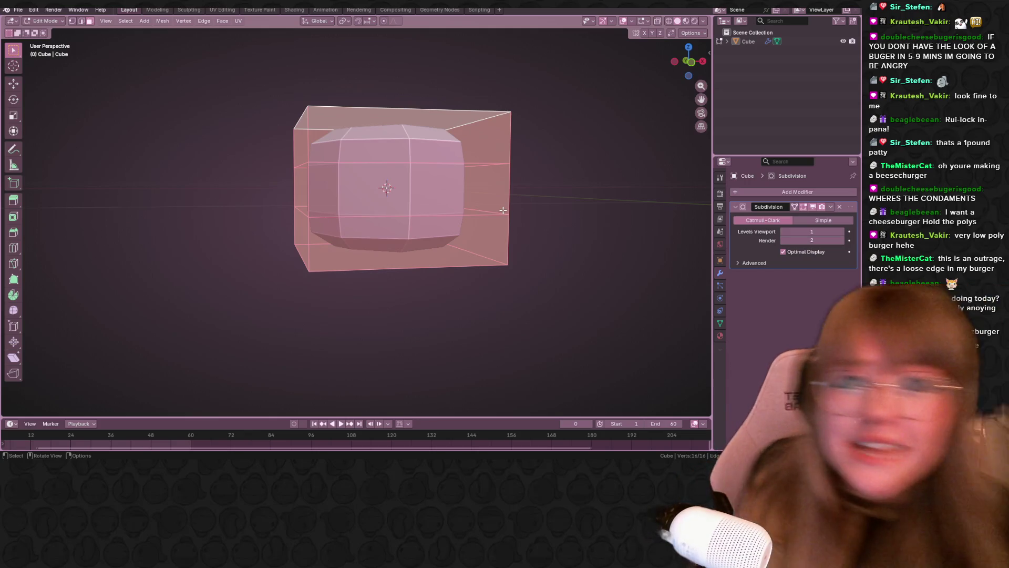
{"action": "mouse_move", "coordinate": [503, 210]}
{"action": "middle_mouse_down"}
{"action": "mouse_move", "coordinate": [539, 200]}
{"action": "mouse_move", "coordinate": [515, 229]}
{"action": "mouse_move", "coordinate": [486, 162]}
{"action": "mouse_move", "coordinate": [442, 151]}
{"action": "mouse_move", "coordinate": [563, 194]}
{"action": "middle_mouse_up"}
{"action": "key", "text": "Tab"}
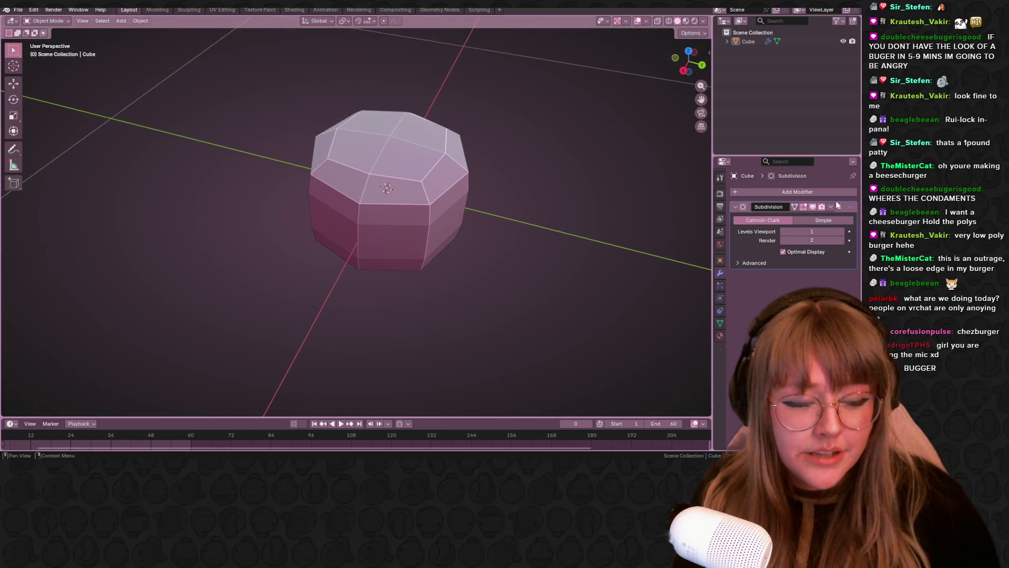
{"action": "left_click", "coordinate": [831, 208]}
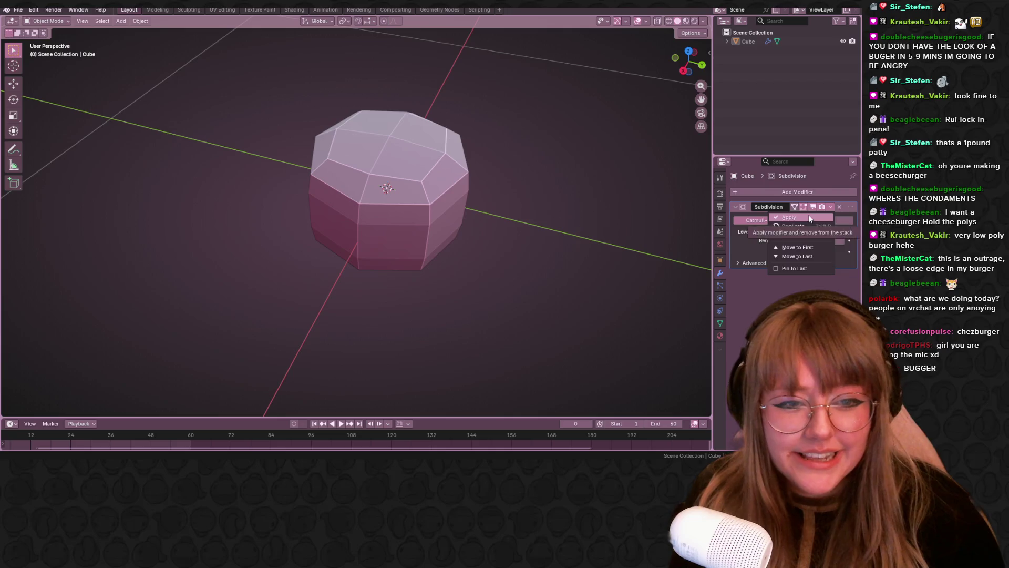
Apply the Subdivision modifier and enter Edit Mode on the resulting mesh.
{"action": "left_click", "coordinate": [808, 215]}
{"action": "mouse_move", "coordinate": [472, 222]}
{"action": "middle_mouse_down"}
{"action": "mouse_move", "coordinate": [458, 181]}
{"action": "mouse_move", "coordinate": [337, 241]}
{"action": "mouse_move", "coordinate": [396, 209]}
{"action": "mouse_move", "coordinate": [390, 222]}
{"action": "mouse_move", "coordinate": [81, 160]}
{"action": "middle_mouse_up"}
{"action": "key", "text": "Tab"}
{"action": "mouse_move", "coordinate": [213, 157]}
{"action": "middle_mouse_down"}
{"action": "mouse_move", "coordinate": [433, 79]}
{"action": "mouse_move", "coordinate": [294, 74]}
{"action": "mouse_move", "coordinate": [217, 98]}
{"action": "middle_mouse_up"}
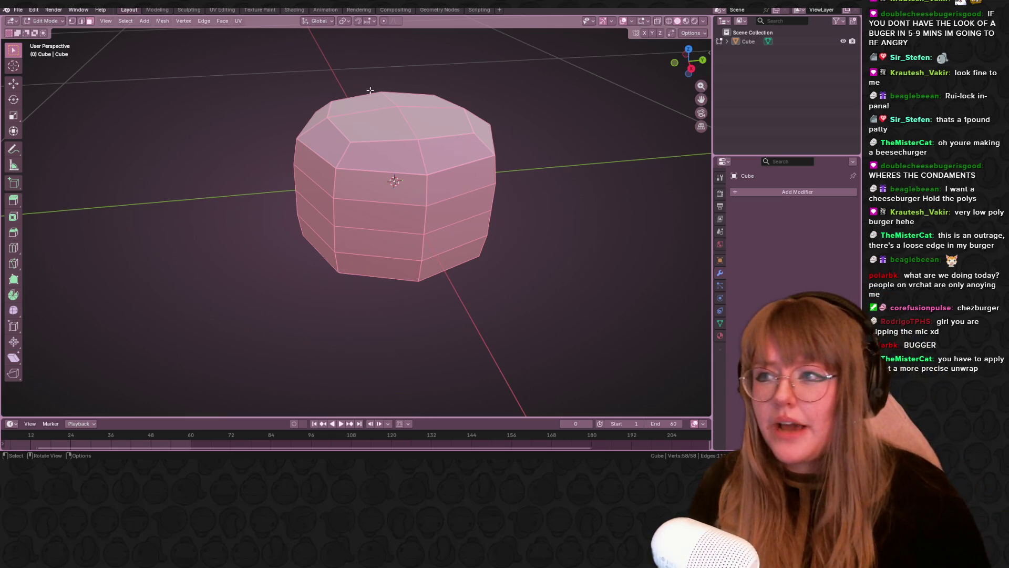
{"action": "left_click", "coordinate": [696, 32]}
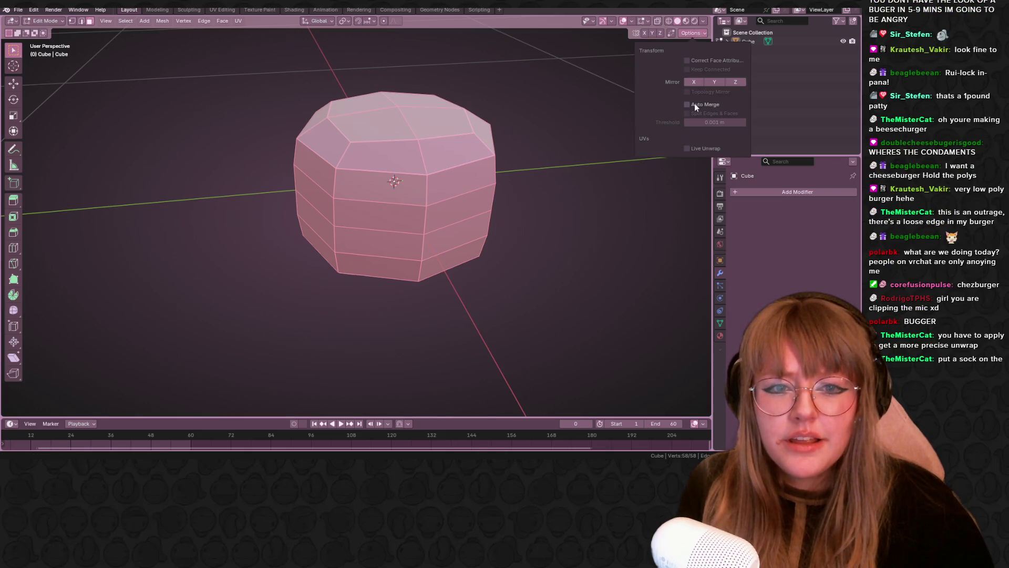
{"action": "middle_click_drag", "start_coordinate": [294, 174], "coordinate": [284, 126]}
Slide a horizontal edge loop down toward the base, then deselect and go to UV Editing.
{"action": "left_click", "coordinate": [365, 205], "text": "alt"}
{"action": "middle_click_drag", "start_coordinate": [365, 205], "coordinate": [465, 182]}
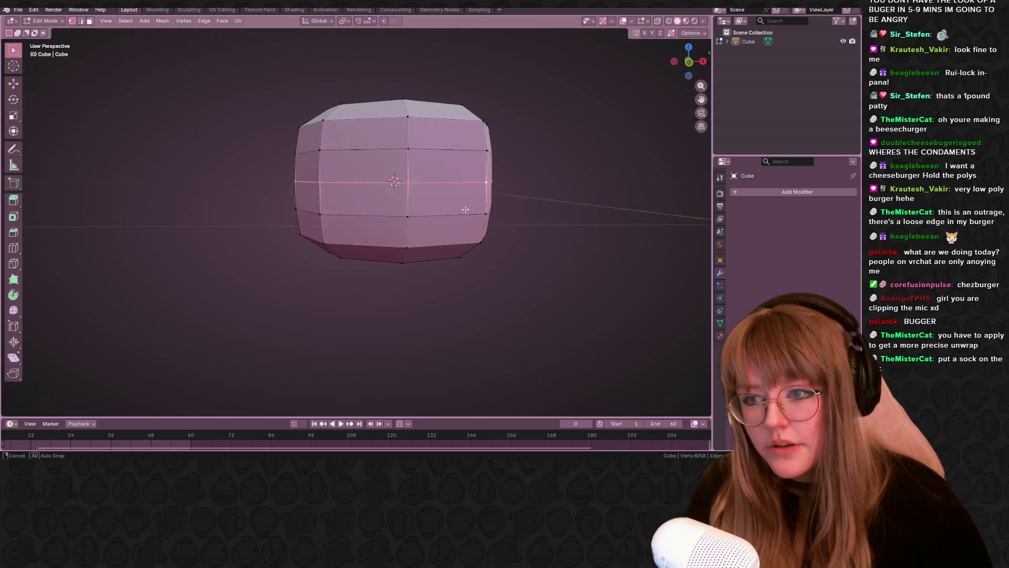
{"action": "middle_click_drag", "start_coordinate": [397, 183], "coordinate": [415, 210]}
{"action": "key", "text": "g"}
{"action": "key", "text": "g"}
{"action": "left_click", "coordinate": [429, 295]}
{"action": "mouse_move", "coordinate": [442, 263]}
{"action": "middle_mouse_down"}
{"action": "mouse_move", "coordinate": [493, 131]}
{"action": "mouse_move", "coordinate": [487, 70]}
{"action": "middle_mouse_up"}
{"action": "scroll", "coordinate": [423, 158], "scroll_direction": "down", "scroll_amount": 5}
{"action": "mouse_move", "coordinate": [422, 157]}
{"action": "middle_mouse_down"}
{"action": "mouse_move", "coordinate": [443, 32]}
{"action": "mouse_move", "coordinate": [421, 72]}
{"action": "mouse_move", "coordinate": [415, 53]}
{"action": "mouse_move", "coordinate": [376, 368]}
{"action": "mouse_move", "coordinate": [300, 289]}
{"action": "mouse_move", "coordinate": [166, 198]}
{"action": "mouse_move", "coordinate": [79, 255]}
{"action": "mouse_move", "coordinate": [642, 219]}
{"action": "mouse_move", "coordinate": [570, 209]}
{"action": "mouse_move", "coordinate": [450, 222]}
{"action": "middle_mouse_up"}
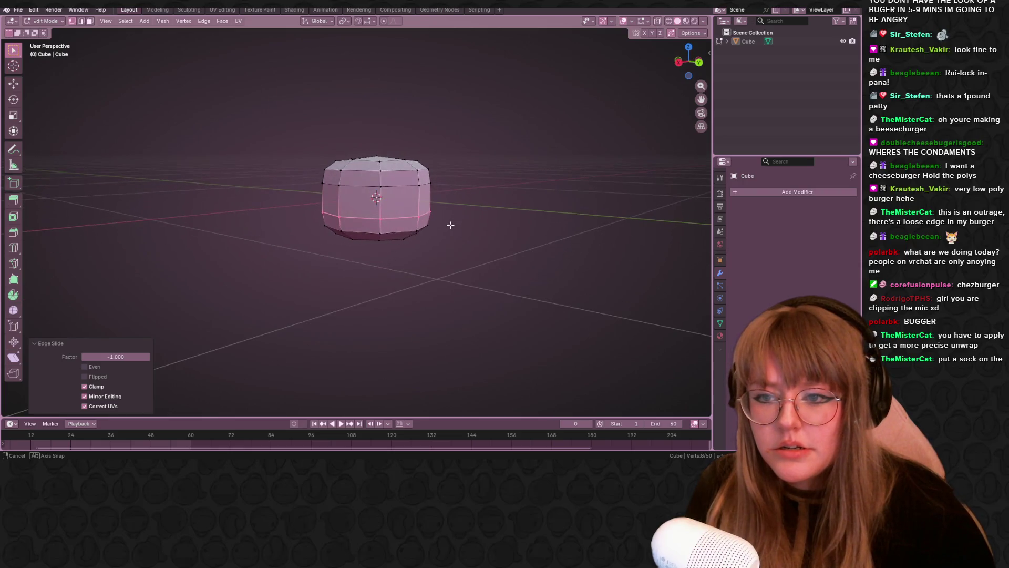
{"action": "left_click", "coordinate": [421, 136]}
{"action": "left_click", "coordinate": [210, 10]}
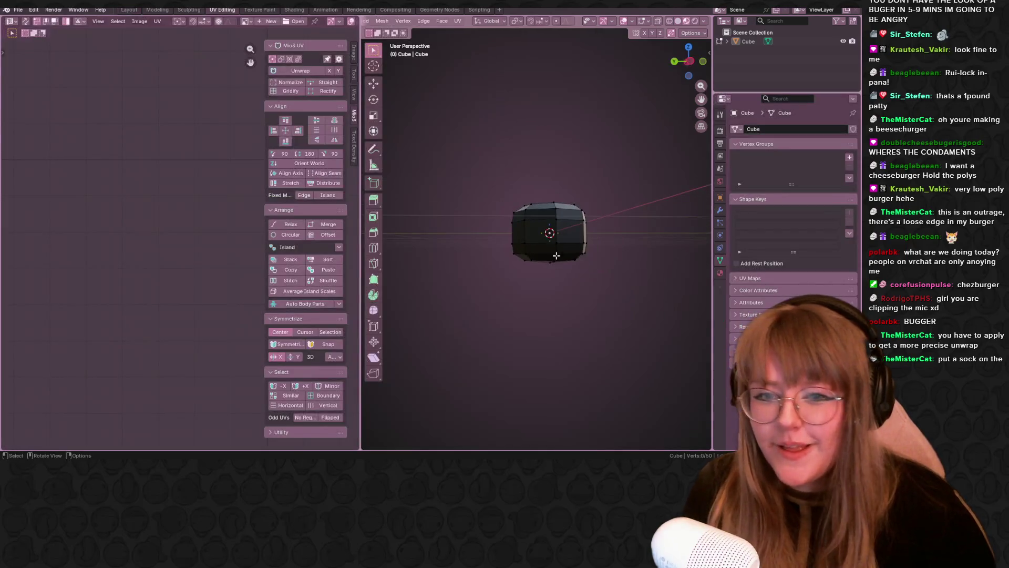
In Shading, start a new Untitled image for the Image Texture node sized 32 × 32 px.
{"action": "left_click", "coordinate": [294, 10]}
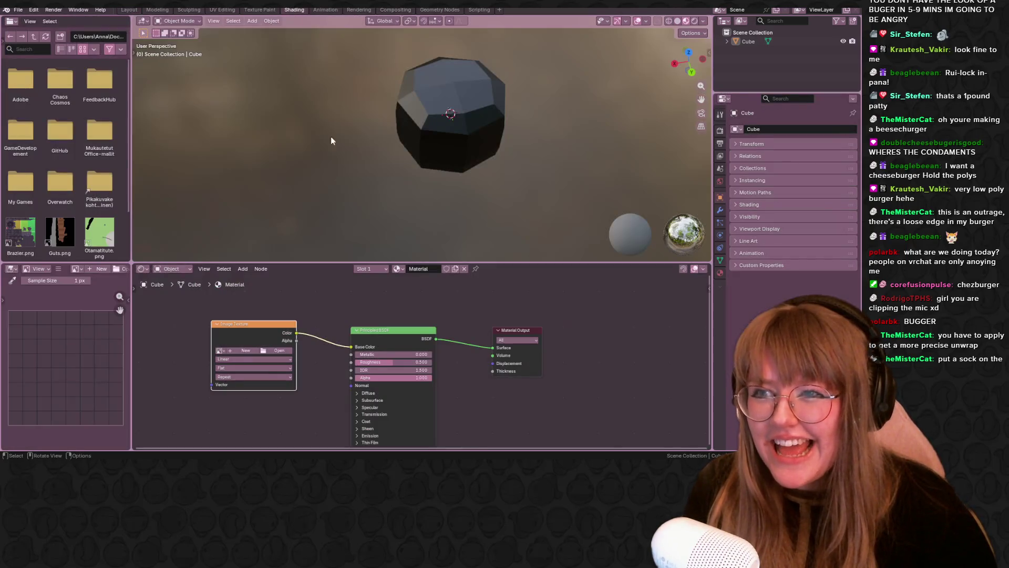
{"action": "left_click", "coordinate": [243, 350]}
{"action": "left_click", "coordinate": [268, 363]}
{"action": "left_click", "coordinate": [269, 364]}
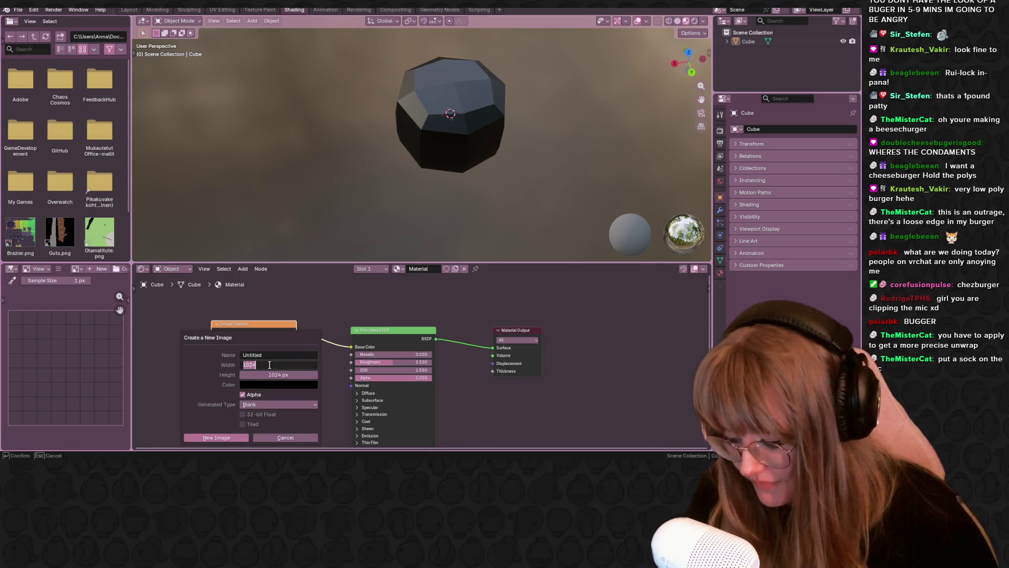
{"action": "left_click", "coordinate": [275, 375]}
{"action": "type", "text": "32"}
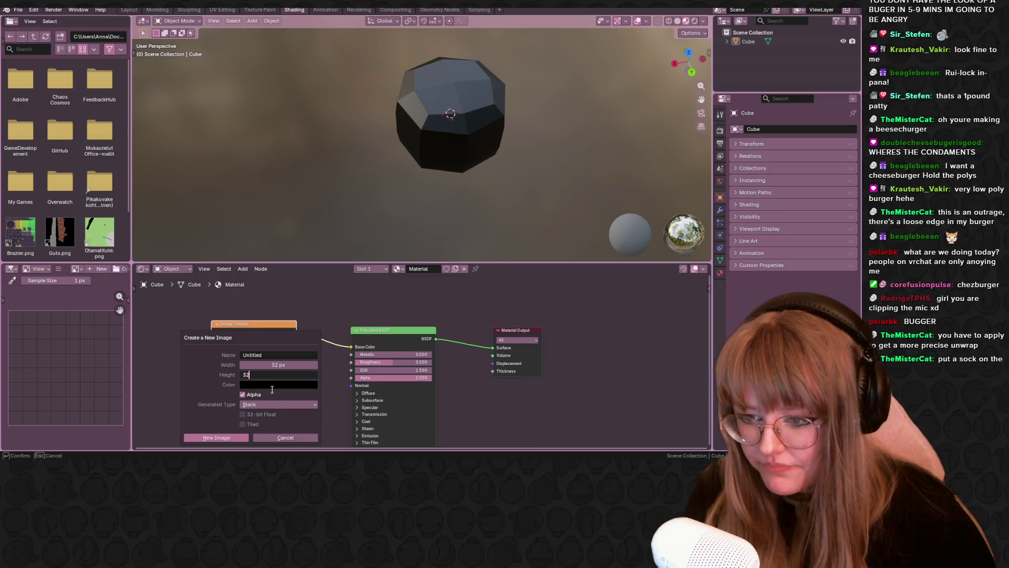
{"action": "left_click", "coordinate": [266, 404]}
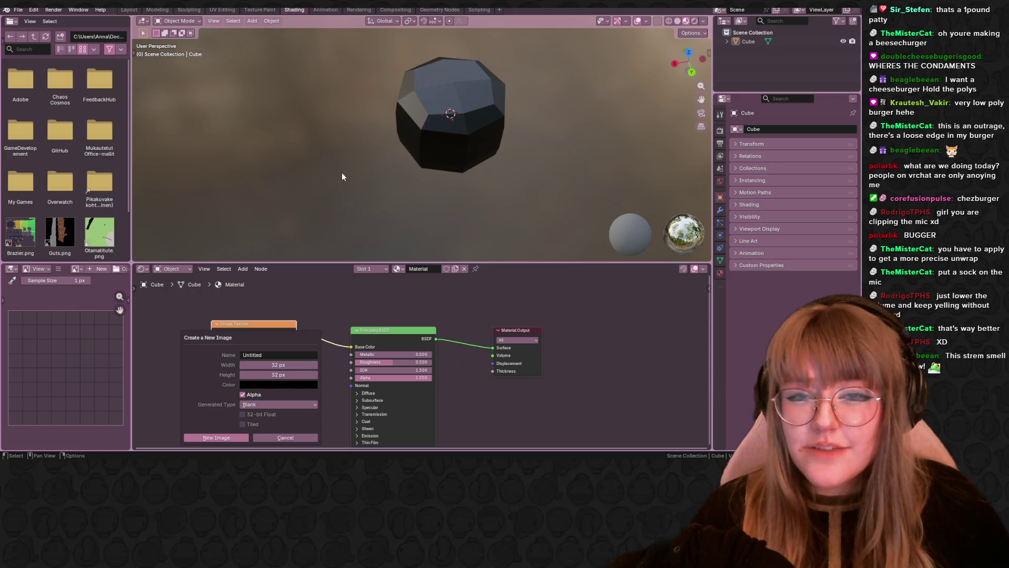
Create the new 32 × 32 image with the Color Grid generated type.
{"action": "left_click", "coordinate": [258, 385]}
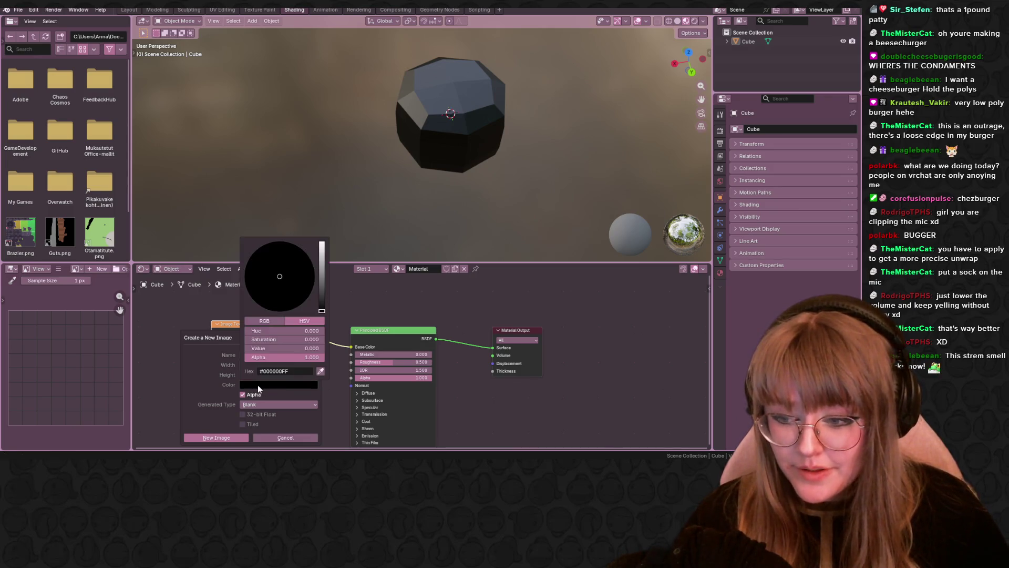
{"action": "left_click", "coordinate": [276, 403]}
{"action": "left_click", "coordinate": [258, 437]}
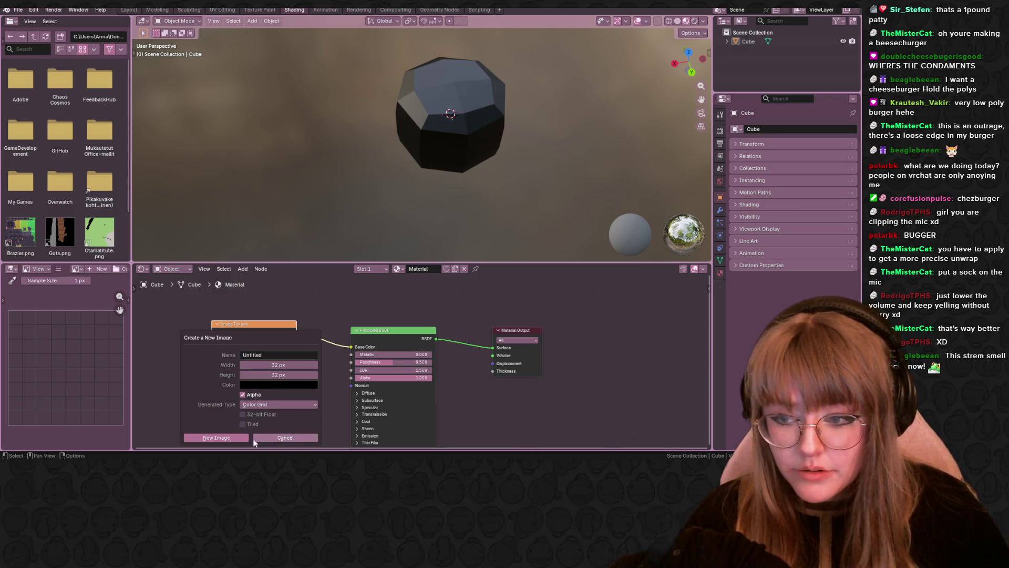
{"action": "left_click", "coordinate": [241, 437]}
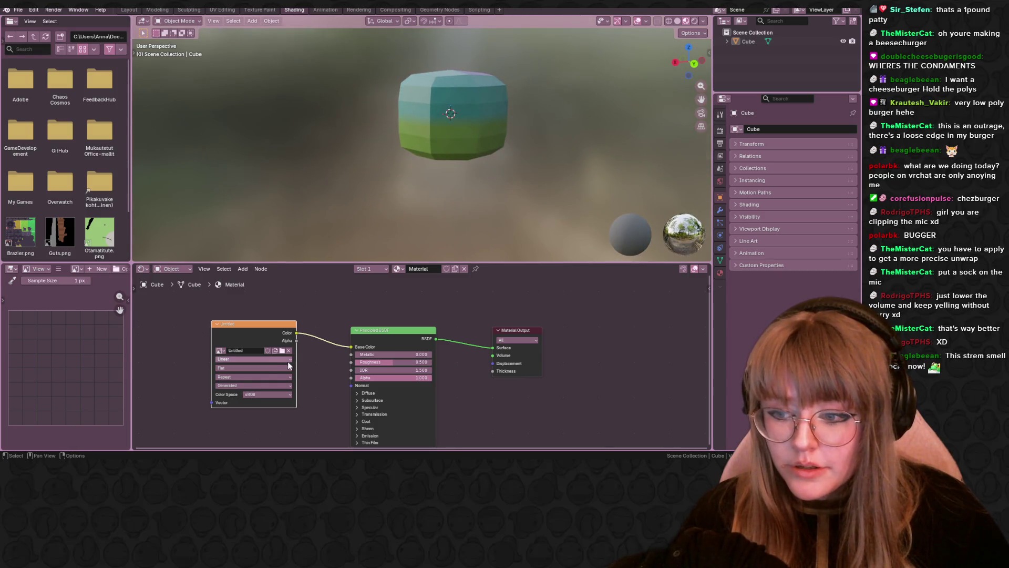
Set the Image Texture interpolation to Closest for sharp pixels.
{"action": "left_click", "coordinate": [284, 361]}
{"action": "left_click", "coordinate": [239, 377]}
{"action": "mouse_move", "coordinate": [421, 221]}
{"action": "middle_mouse_down"}
{"action": "mouse_move", "coordinate": [554, 109]}
{"action": "mouse_move", "coordinate": [436, 207]}
{"action": "mouse_move", "coordinate": [323, 110]}
{"action": "mouse_move", "coordinate": [524, 113]}
{"action": "mouse_move", "coordinate": [513, 99]}
{"action": "mouse_move", "coordinate": [434, 106]}
{"action": "mouse_move", "coordinate": [315, 68]}
{"action": "middle_mouse_up"}
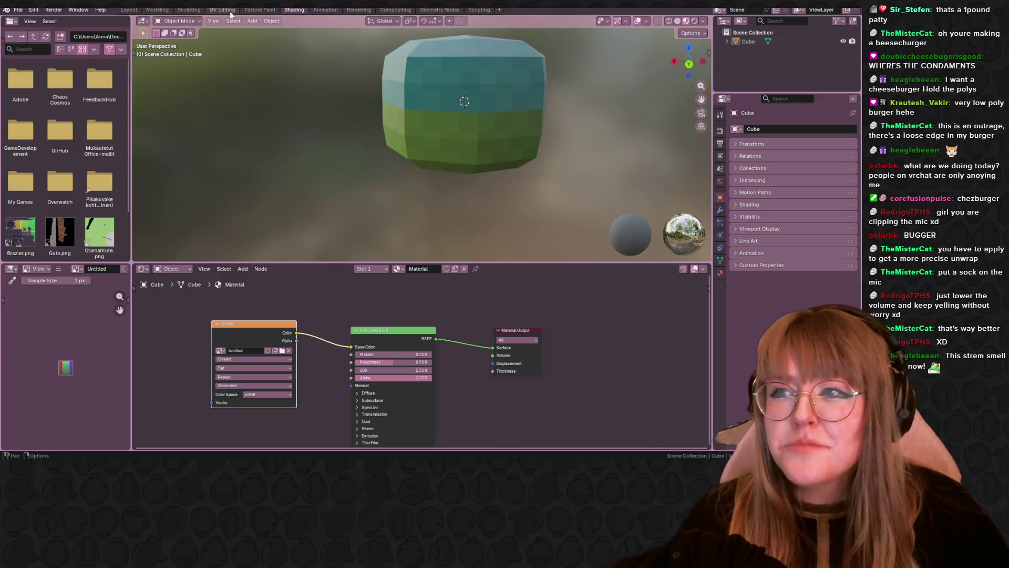
{"action": "middle_click_drag", "start_coordinate": [563, 241], "coordinate": [562, 142]}
{"action": "scroll", "coordinate": [562, 142], "scroll_direction": "up", "scroll_amount": 4}
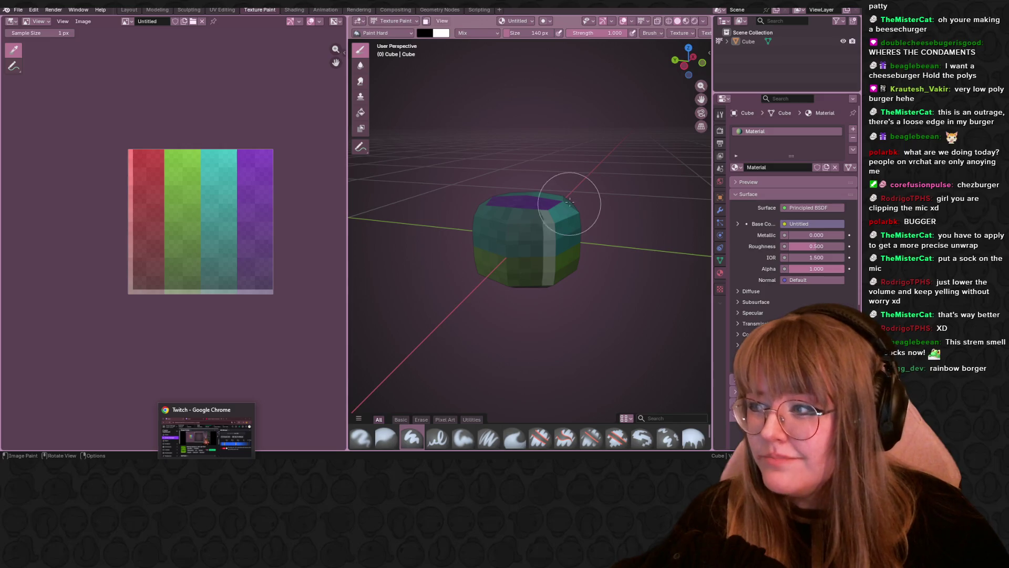
Orbit the textured cube to a level side view and move to UV Editing.
{"action": "mouse_move", "coordinate": [600, 231]}
{"action": "middle_mouse_down"}
{"action": "mouse_move", "coordinate": [618, 191]}
{"action": "mouse_move", "coordinate": [605, 242]}
{"action": "middle_mouse_up"}
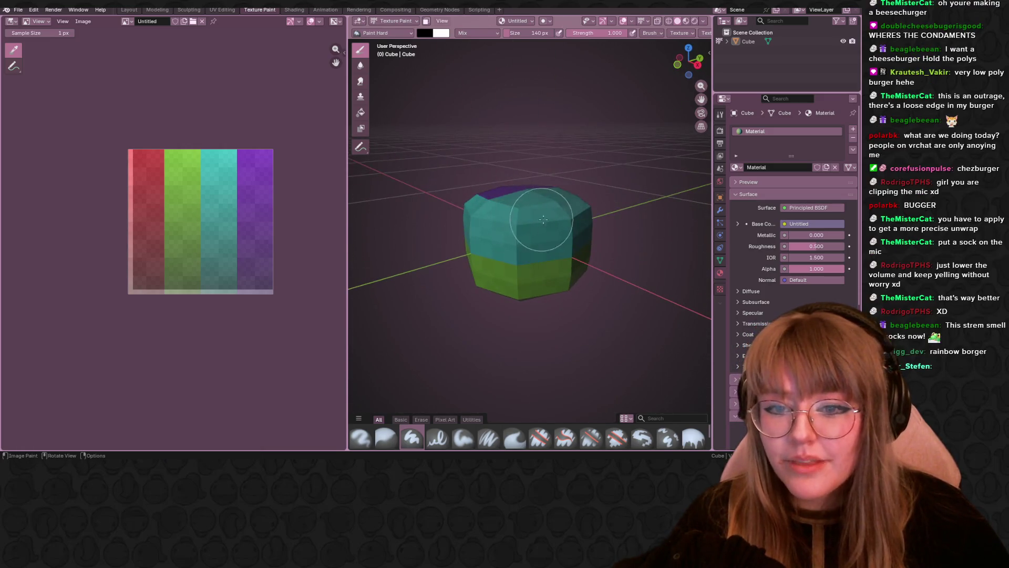
{"action": "left_click", "coordinate": [222, 10]}
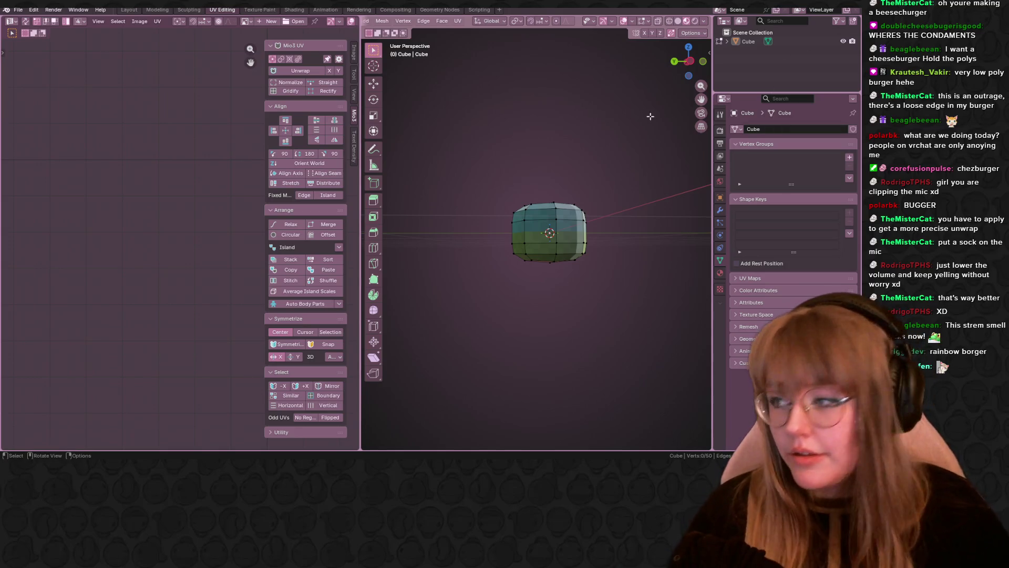
Mark the middle edge loop and the loop above it as seams.
{"action": "scroll", "coordinate": [197, 131], "scroll_direction": "down", "scroll_amount": 3}
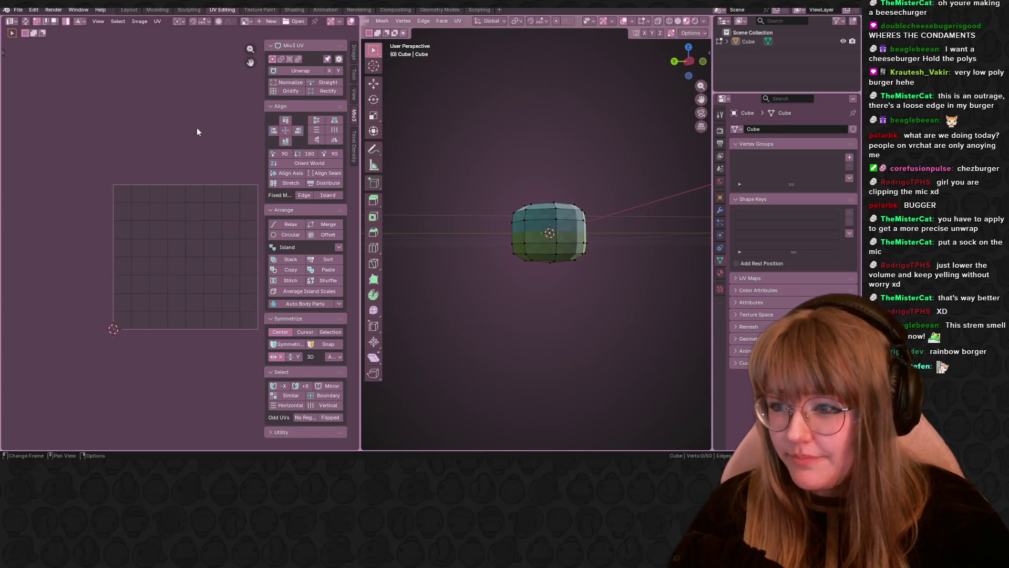
{"action": "mouse_move", "coordinate": [557, 316]}
{"action": "middle_mouse_down"}
{"action": "mouse_move", "coordinate": [582, 266]}
{"action": "mouse_move", "coordinate": [557, 247]}
{"action": "mouse_move", "coordinate": [466, 338]}
{"action": "middle_mouse_up"}
{"action": "key", "text": "a"}
{"action": "left_click", "coordinate": [466, 338]}
{"action": "mouse_move", "coordinate": [552, 311]}
{"action": "middle_mouse_down"}
{"action": "mouse_move", "coordinate": [614, 310]}
{"action": "mouse_move", "coordinate": [604, 219]}
{"action": "mouse_move", "coordinate": [557, 239]}
{"action": "mouse_move", "coordinate": [592, 211]}
{"action": "mouse_move", "coordinate": [579, 184]}
{"action": "mouse_move", "coordinate": [662, 171]}
{"action": "mouse_move", "coordinate": [662, 190]}
{"action": "middle_mouse_up"}
{"action": "left_click", "coordinate": [582, 211], "text": "alt"}
{"action": "left_click", "coordinate": [578, 182], "text": "alt+shift"}
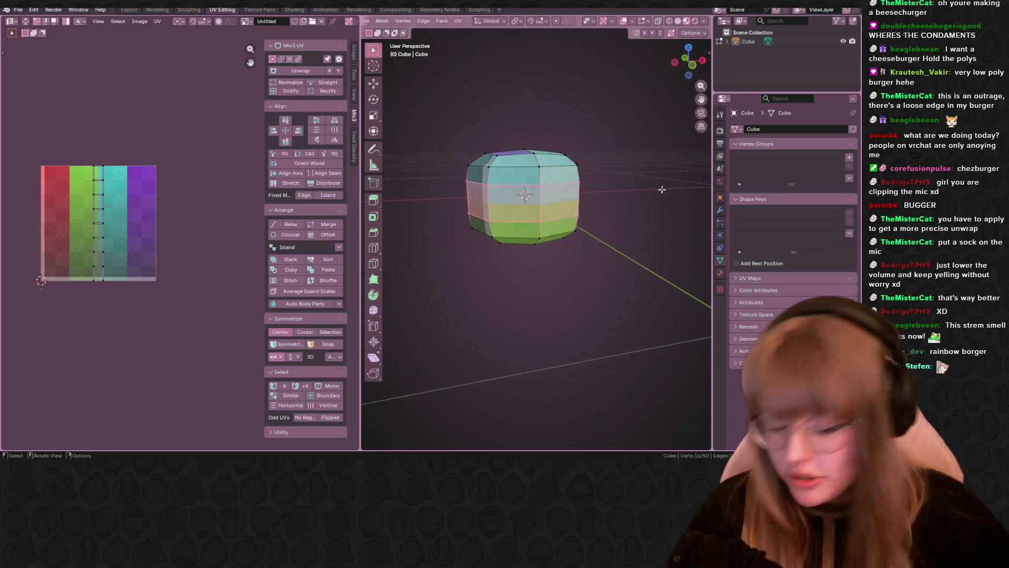
{"action": "mouse_move", "coordinate": [628, 219]}
{"action": "middle_mouse_down"}
{"action": "mouse_move", "coordinate": [552, 280]}
{"action": "mouse_move", "coordinate": [521, 184]}
{"action": "middle_mouse_up"}
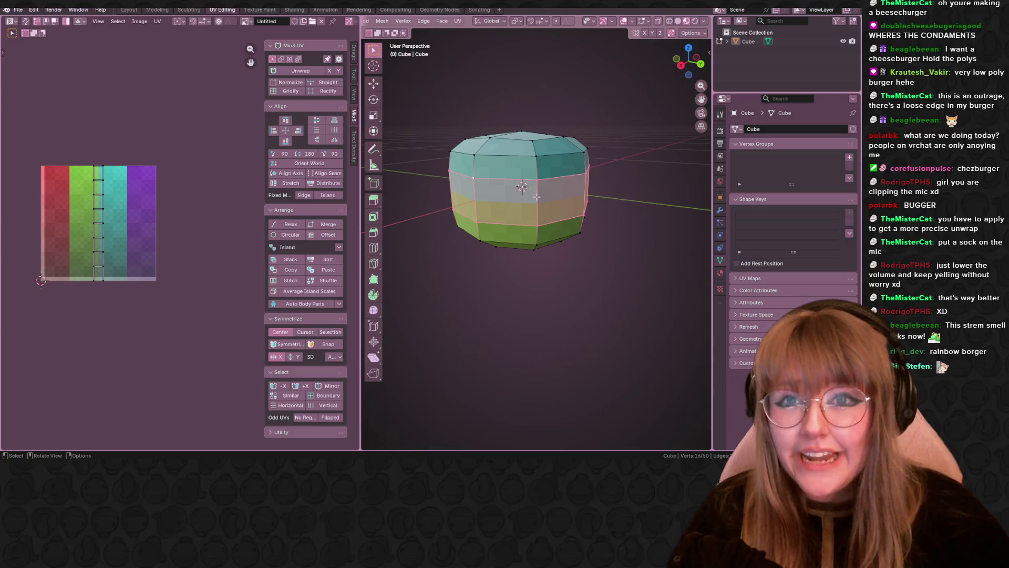
{"action": "right_click", "coordinate": [522, 187]}
{"action": "left_click", "coordinate": [530, 195]}
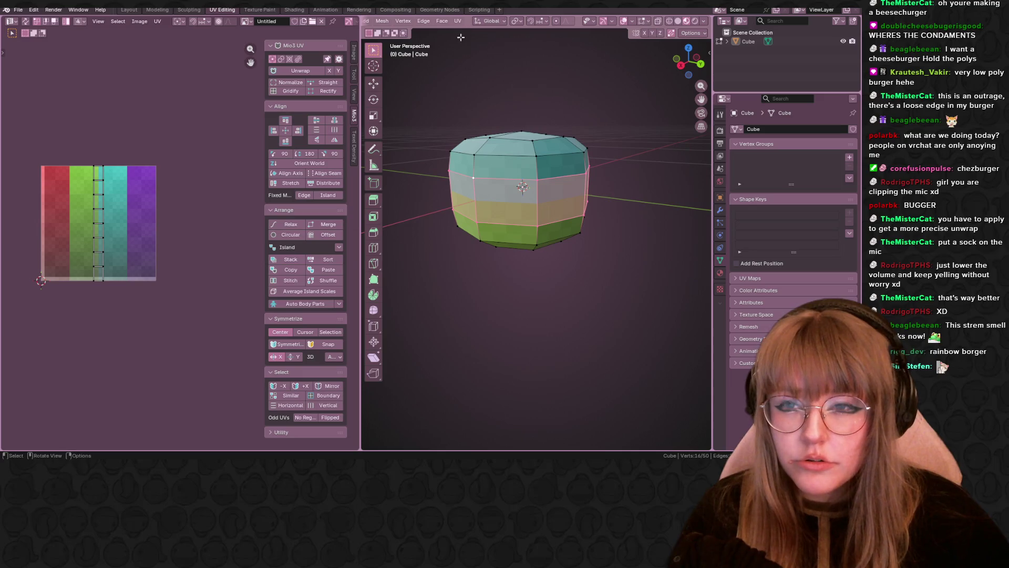
Mark another side edge loop as a seam via Ctrl+E.
{"action": "middle_click_drag", "start_coordinate": [447, 43], "coordinate": [521, 61]}
{"action": "left_click", "coordinate": [429, 21]}
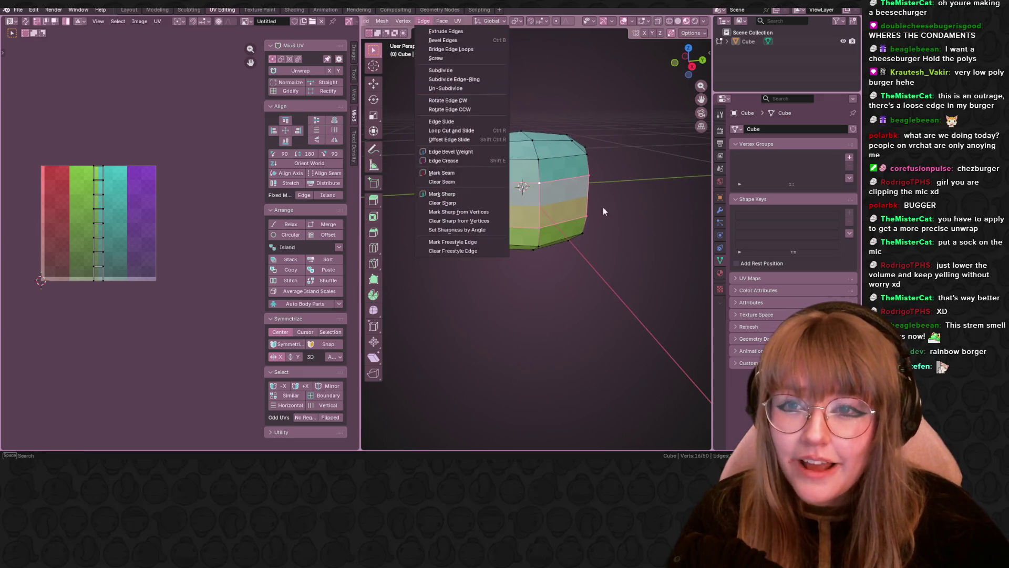
{"action": "key", "text": "alt+a"}
{"action": "middle_click_drag", "start_coordinate": [426, 79], "coordinate": [420, 26]}
{"action": "scroll", "coordinate": [423, 23], "scroll_direction": "up", "scroll_amount": 5}
{"action": "middle_click_drag", "start_coordinate": [491, 144], "coordinate": [492, 182]}
{"action": "left_click", "coordinate": [492, 185], "text": "alt"}
{"action": "key", "text": "ctrl+e"}
{"action": "left_click", "coordinate": [446, 323]}
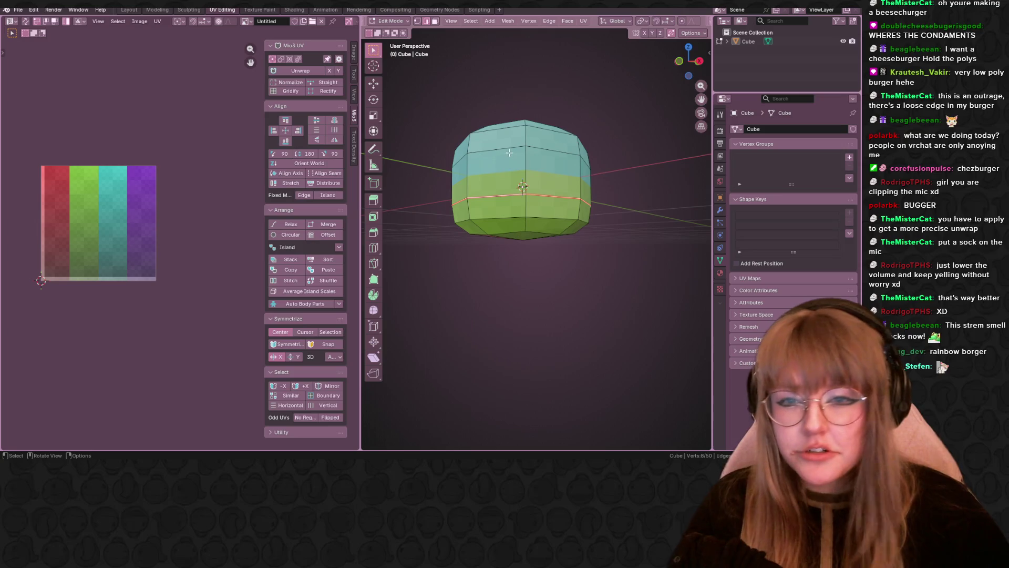
Mark the upper edge loop as a seam and unwrap the whole mesh.
{"action": "left_click", "coordinate": [474, 138], "text": "alt"}
{"action": "key", "text": "ctrl+e"}
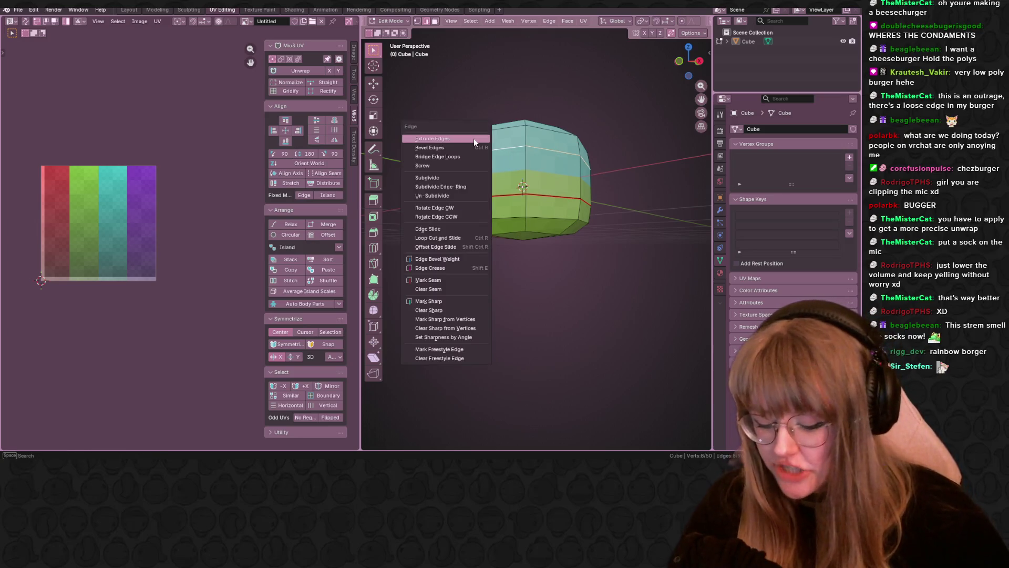
{"action": "left_click", "coordinate": [474, 138]}
{"action": "key", "text": "alt+a"}
{"action": "mouse_move", "coordinate": [493, 139]}
{"action": "middle_mouse_down"}
{"action": "mouse_move", "coordinate": [570, 390]}
{"action": "mouse_move", "coordinate": [576, 208]}
{"action": "mouse_move", "coordinate": [499, 184]}
{"action": "mouse_move", "coordinate": [372, 216]}
{"action": "middle_mouse_up"}
{"action": "key", "text": "a"}
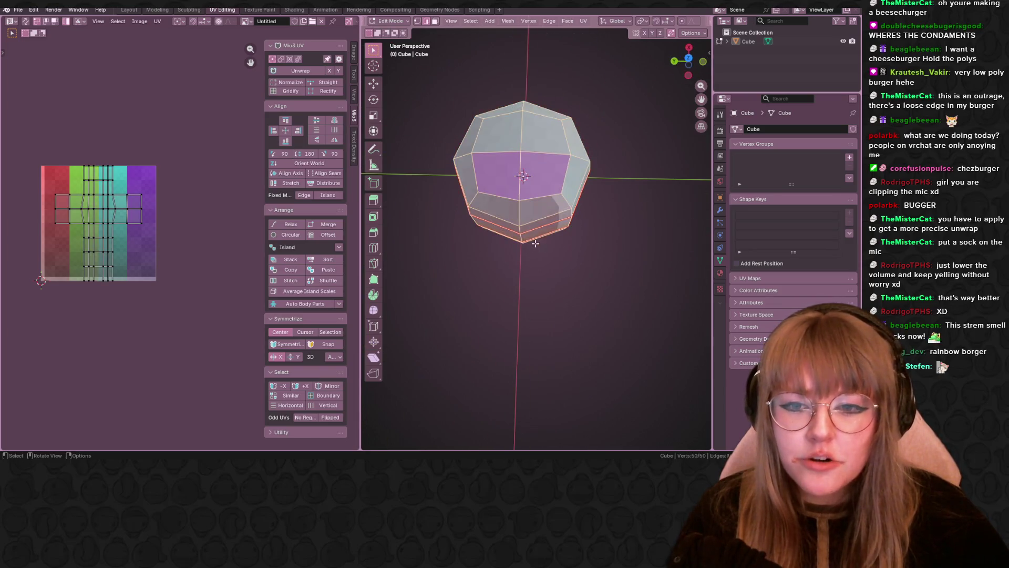
{"action": "key", "text": "u"}
{"action": "left_click", "coordinate": [542, 248]}
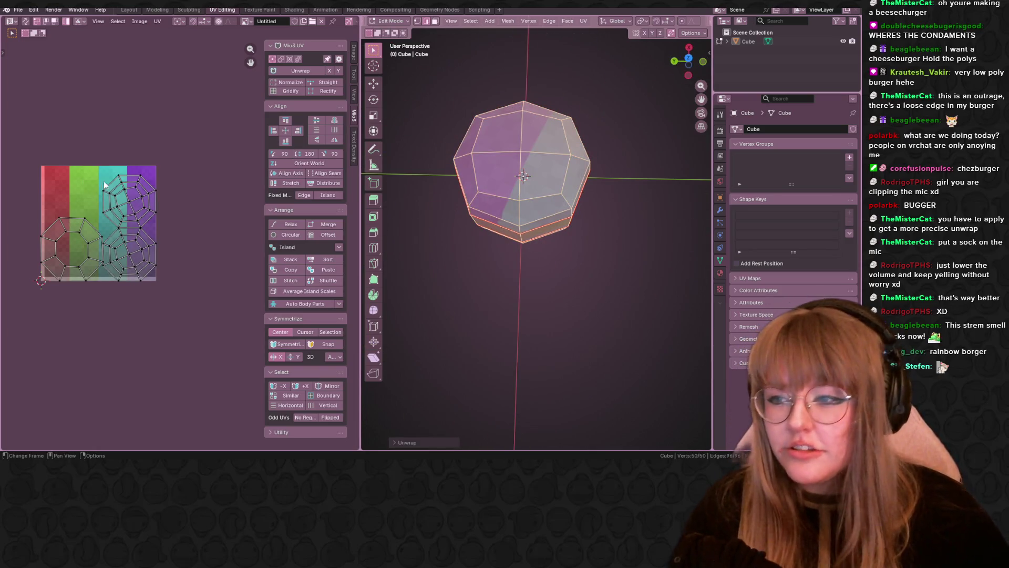
Select a vertical side edge for a seam and unwrap the whole mesh again.
{"action": "left_click", "coordinate": [118, 197]}
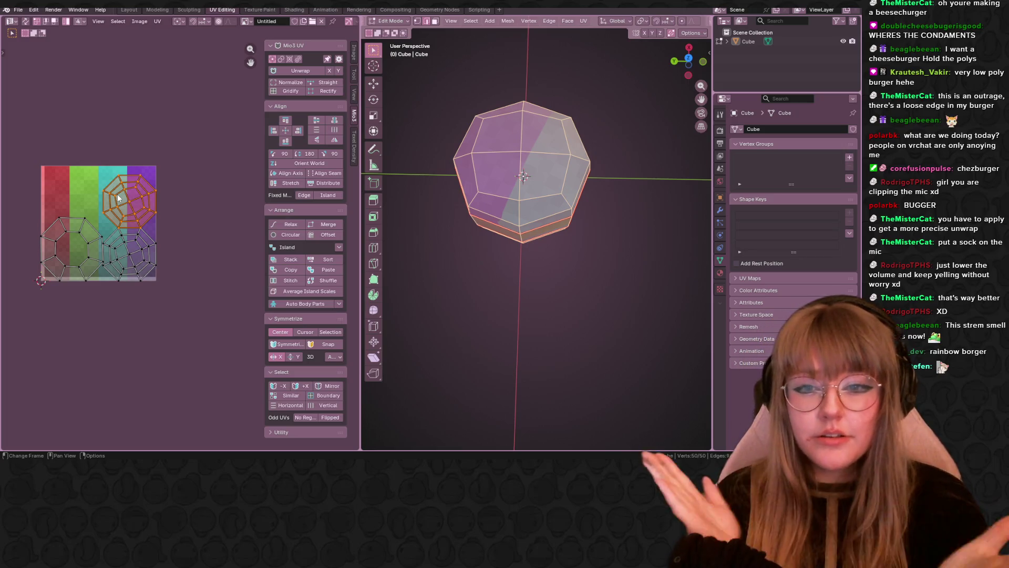
{"action": "left_click", "coordinate": [74, 242]}
{"action": "mouse_move", "coordinate": [578, 341]}
{"action": "middle_mouse_down"}
{"action": "mouse_move", "coordinate": [585, 240]}
{"action": "mouse_move", "coordinate": [385, 298]}
{"action": "mouse_move", "coordinate": [596, 243]}
{"action": "mouse_move", "coordinate": [540, 321]}
{"action": "mouse_move", "coordinate": [546, 231]}
{"action": "mouse_move", "coordinate": [453, 220]}
{"action": "mouse_move", "coordinate": [494, 266]}
{"action": "mouse_move", "coordinate": [509, 199]}
{"action": "mouse_move", "coordinate": [552, 281]}
{"action": "middle_mouse_up"}
{"action": "key", "text": "alt+a"}
{"action": "left_click", "coordinate": [546, 225]}
{"action": "right_click", "coordinate": [509, 199]}
{"action": "key", "text": "Escape"}
{"action": "key", "text": "a"}
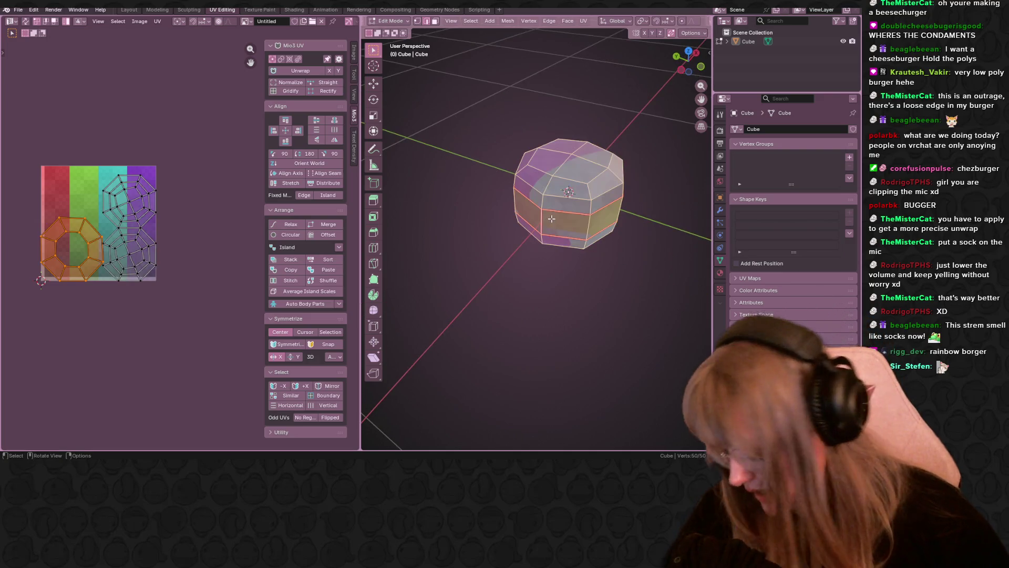
{"action": "key", "text": "u"}
{"action": "key", "text": "Return"}
Move the upper circular UV island onto the cyan and purple stripes.
{"action": "middle_click_drag", "start_coordinate": [551, 238], "coordinate": [521, 225]}
{"action": "scroll", "coordinate": [520, 225], "scroll_direction": "up", "scroll_amount": 3}
{"action": "mouse_move", "coordinate": [604, 231]}
{"action": "middle_mouse_down", "text": "shift"}
{"action": "mouse_move", "coordinate": [484, 266]}
{"action": "mouse_move", "coordinate": [450, 262]}
{"action": "middle_mouse_up", "text": "shift"}
{"action": "left_click", "coordinate": [77, 254]}
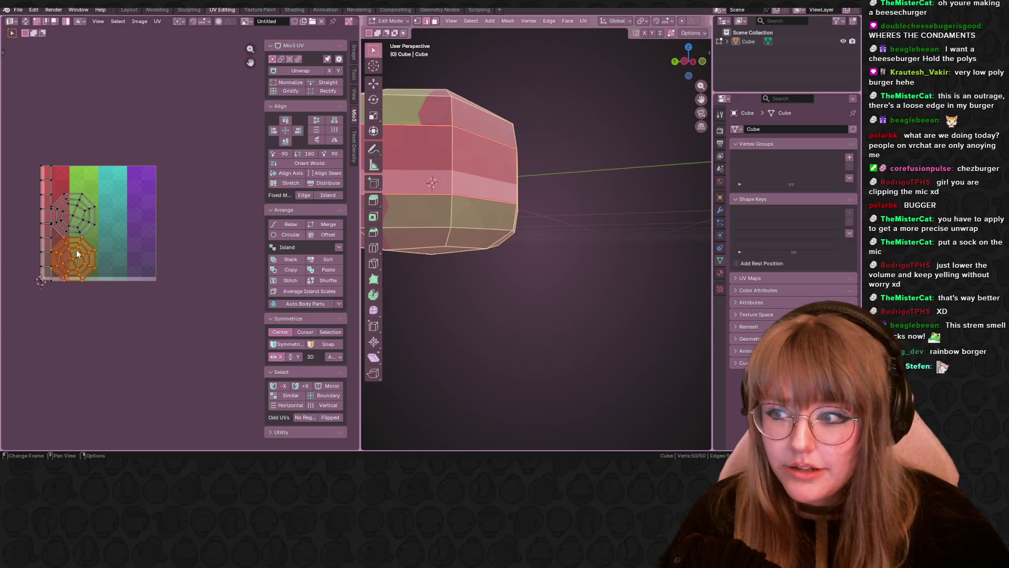
{"action": "left_click", "coordinate": [77, 223]}
{"action": "mouse_move", "coordinate": [77, 223]}
{"action": "left_mouse_down"}
{"action": "mouse_move", "coordinate": [113, 185]}
{"action": "mouse_move", "coordinate": [127, 197]}
{"action": "left_mouse_up"}
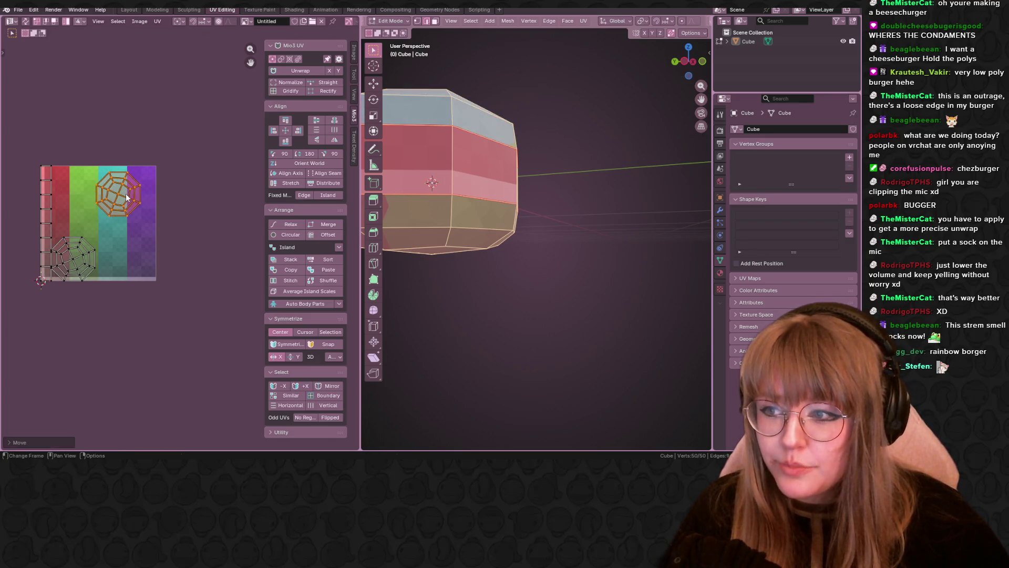
Rotate the upper circular UV island into place over the stripes.
{"action": "key", "text": "a"}
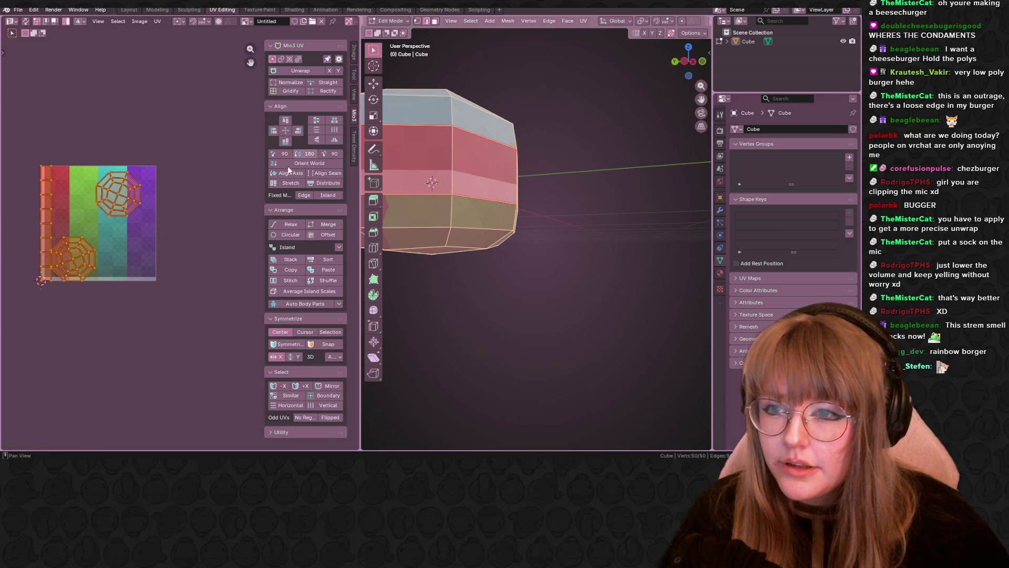
{"action": "mouse_move", "coordinate": [425, 203]}
{"action": "middle_mouse_down"}
{"action": "mouse_move", "coordinate": [342, 254]}
{"action": "mouse_move", "coordinate": [264, 192]}
{"action": "middle_mouse_up"}
{"action": "left_click", "coordinate": [127, 220]}
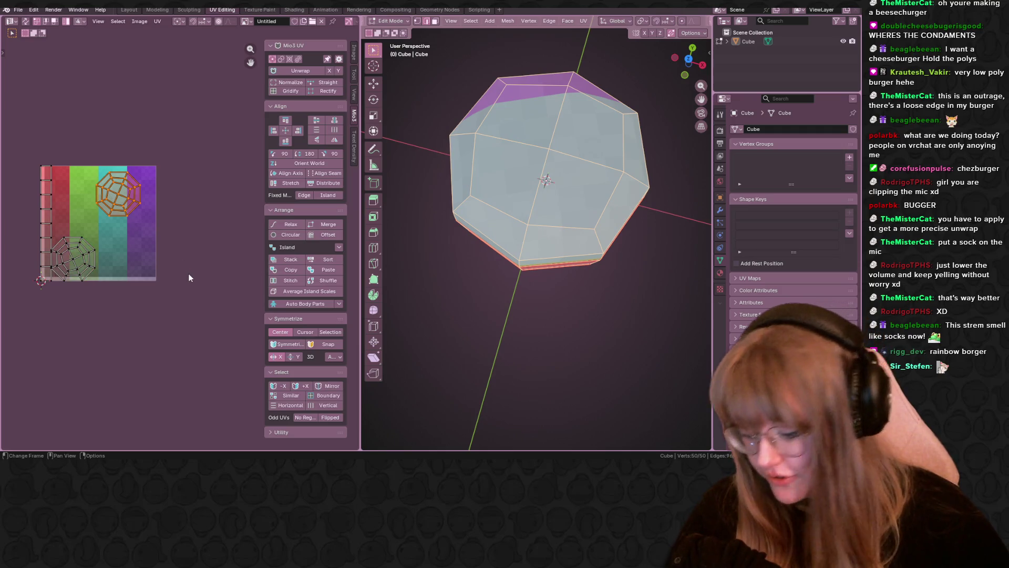
{"action": "key", "text": "r"}
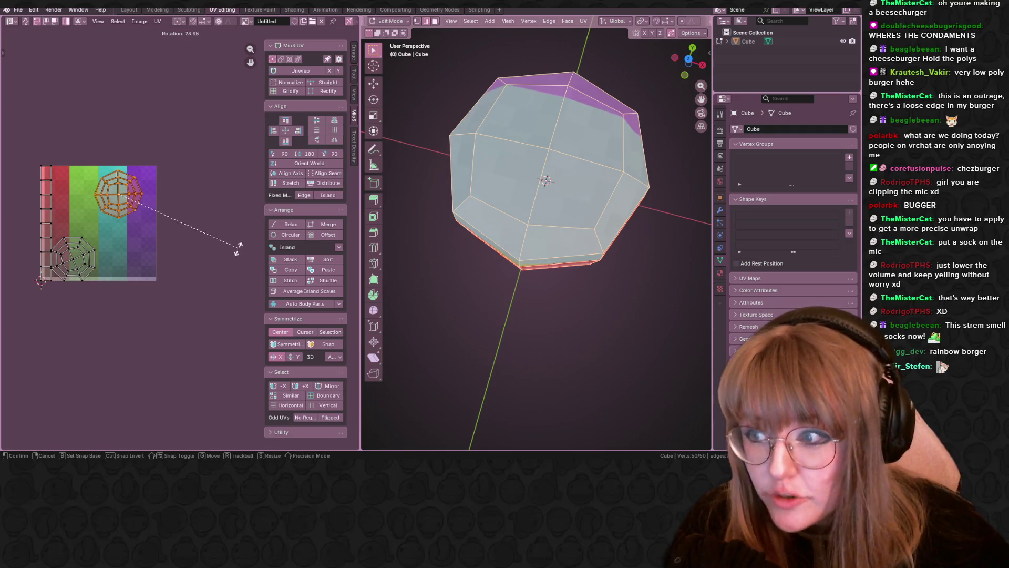
{"action": "left_click", "coordinate": [237, 247]}
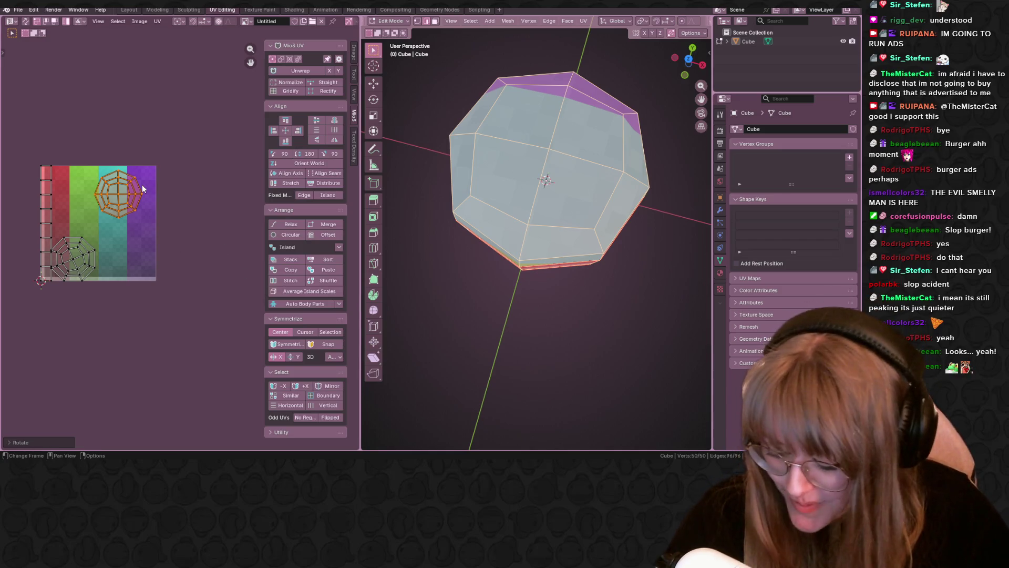
{"action": "scroll", "coordinate": [154, 206], "scroll_direction": "up", "scroll_amount": 4}
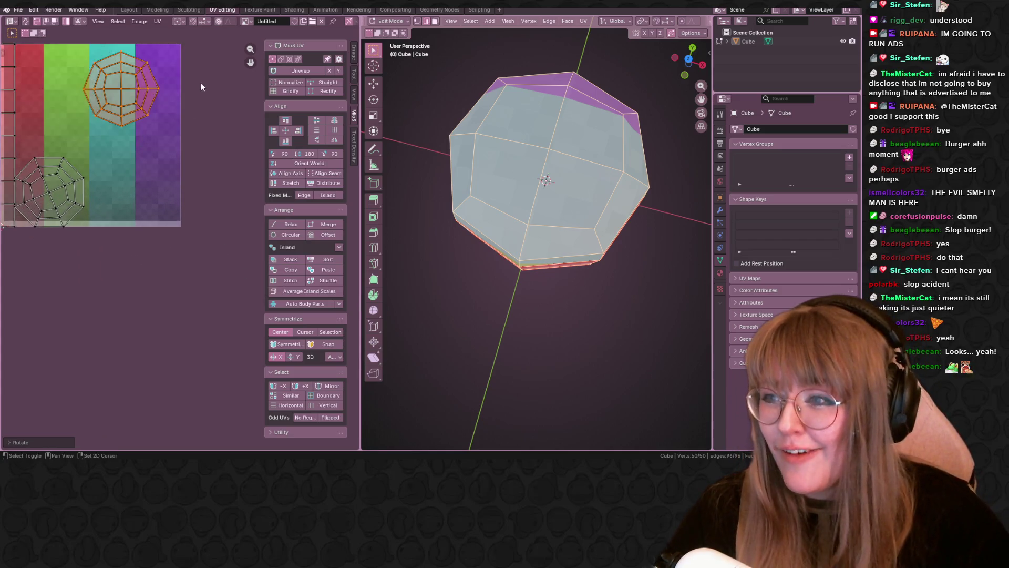
Scale up the top cap UV island so the bun's top reads purple.
{"action": "key", "text": "s"}
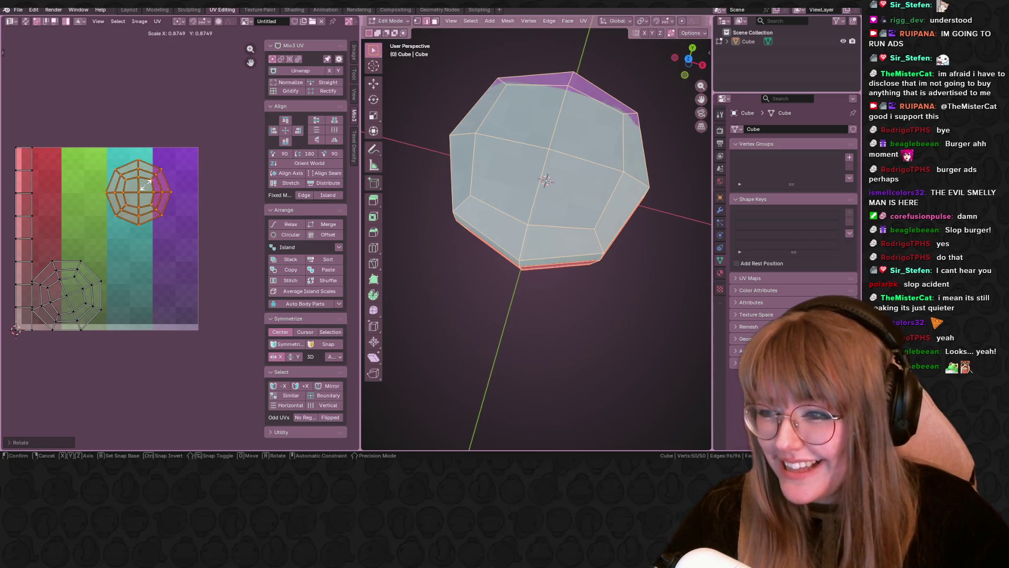
{"action": "left_click", "coordinate": [155, 194]}
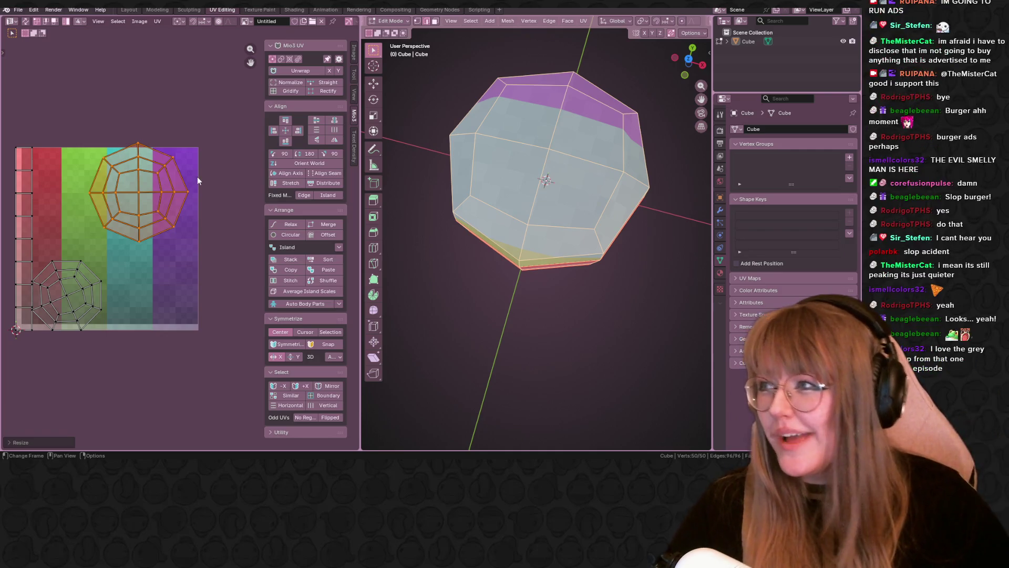
{"action": "scroll", "coordinate": [157, 190], "scroll_direction": "up", "scroll_amount": 1}
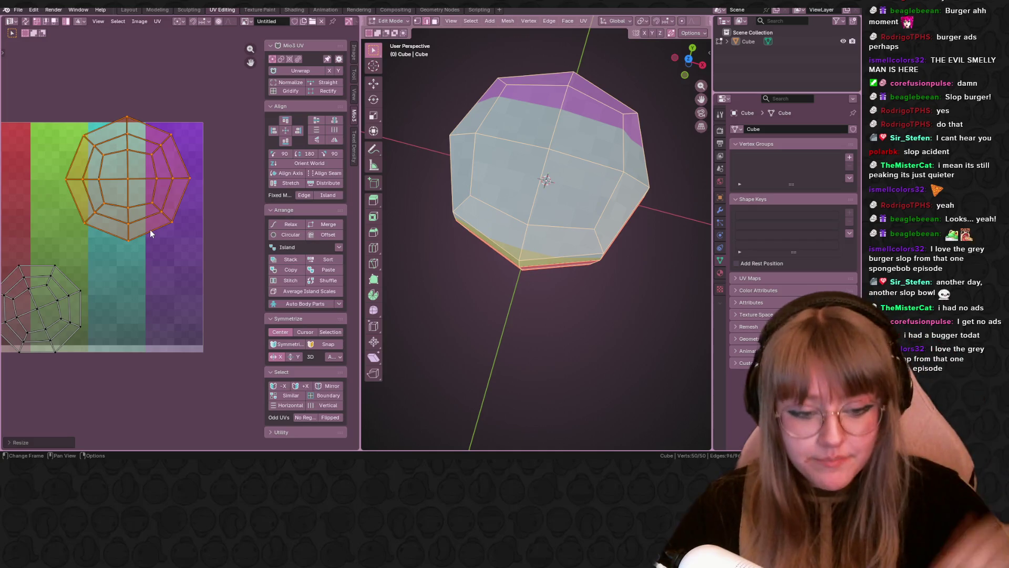
{"action": "scroll", "coordinate": [167, 169], "scroll_direction": "up", "scroll_amount": 2}
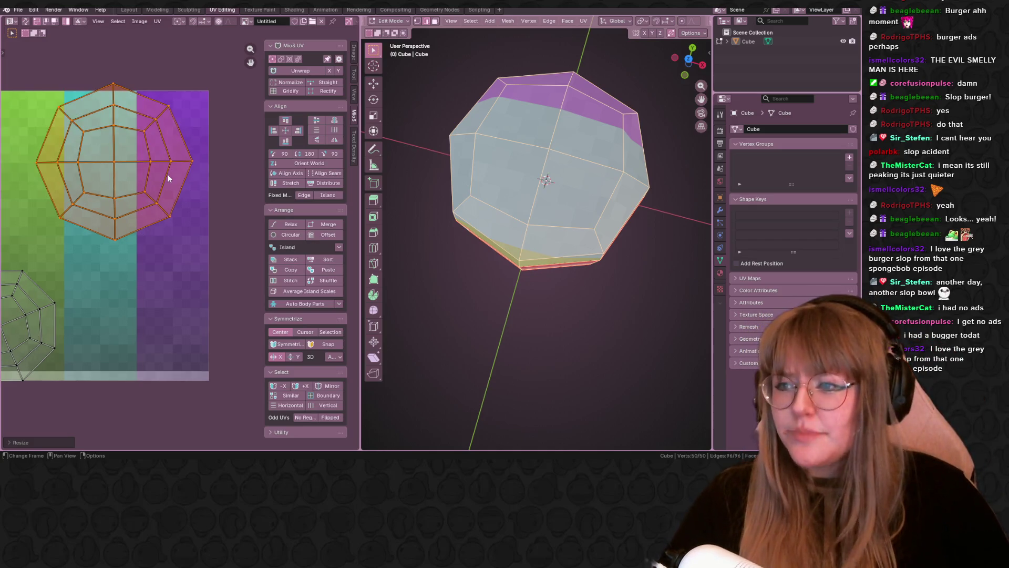
Move the top cap island to a lower-right spot on the palette.
{"action": "middle_click_drag", "start_coordinate": [172, 222], "coordinate": [181, 233]}
{"action": "key", "text": "g"}
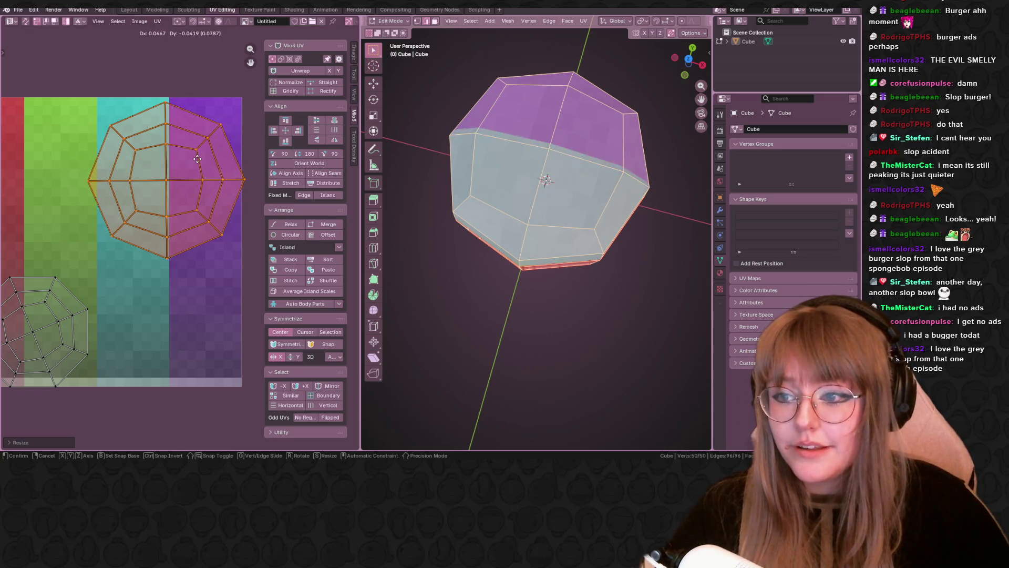
{"action": "left_click", "coordinate": [195, 162]}
{"action": "scroll", "coordinate": [194, 162], "scroll_direction": "down", "scroll_amount": 2}
Enlarge and rotate the bottom-left circular UV island.
{"action": "left_click", "coordinate": [161, 261]}
{"action": "scroll", "coordinate": [209, 293], "scroll_direction": "up", "scroll_amount": 1}
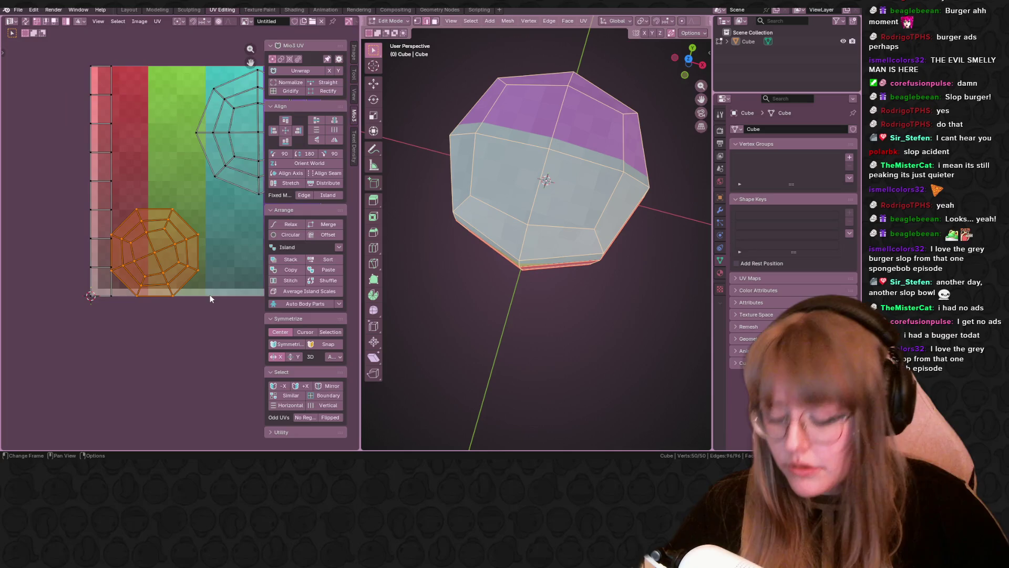
{"action": "scroll", "coordinate": [209, 292], "scroll_direction": "down", "scroll_amount": 1}
{"action": "key", "text": "s"}
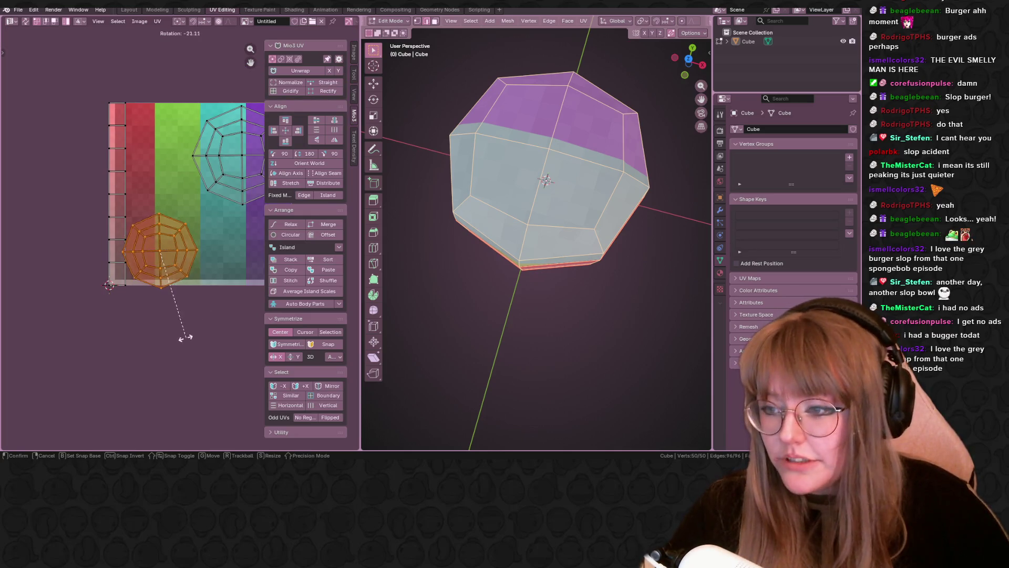
{"action": "left_click", "coordinate": [221, 341]}
{"action": "key", "text": "r"}
{"action": "left_click", "coordinate": [223, 349]}
Move and resize the bottom island up-right onto its palette stripe.
{"action": "scroll", "coordinate": [203, 315], "scroll_direction": "right", "scroll_amount": 3, "text": "ctrl"}
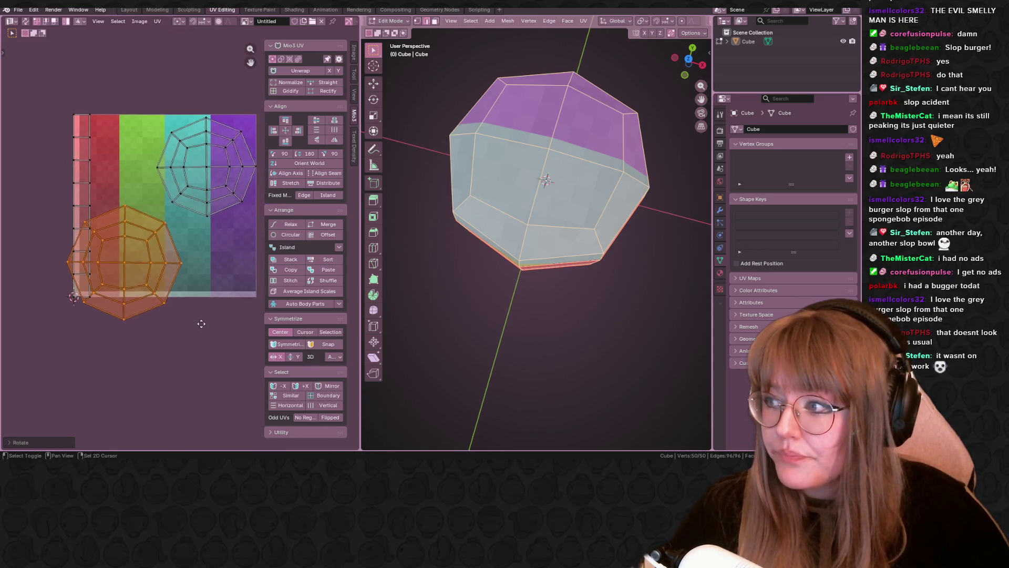
{"action": "key", "text": "g"}
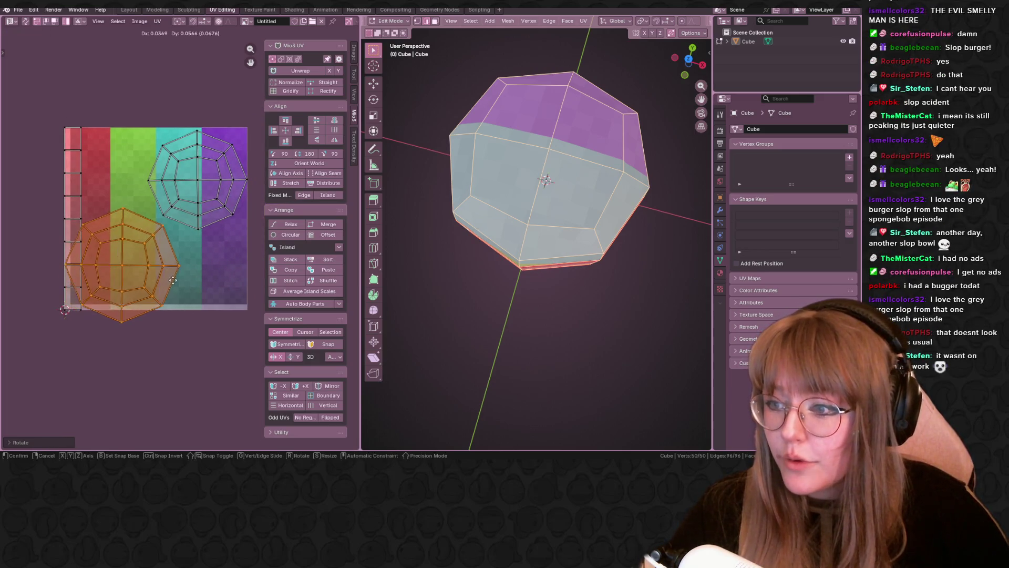
{"action": "left_click", "coordinate": [195, 271]}
{"action": "key", "text": "s"}
{"action": "left_click", "coordinate": [192, 266]}
{"action": "key", "text": "g"}
{"action": "left_click", "coordinate": [197, 266]}
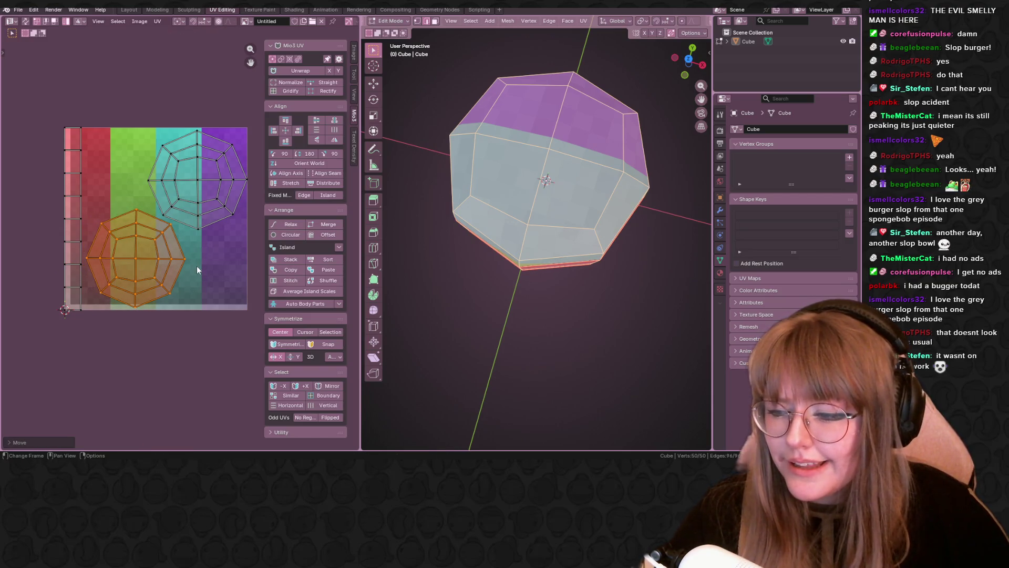
Nudge the bottom island into its final position and view the result in Texture Paint.
{"action": "scroll", "coordinate": [179, 184], "scroll_direction": "up", "scroll_amount": 2}
{"action": "middle_click_drag", "start_coordinate": [179, 183], "coordinate": [170, 152]}
{"action": "key", "text": "g"}
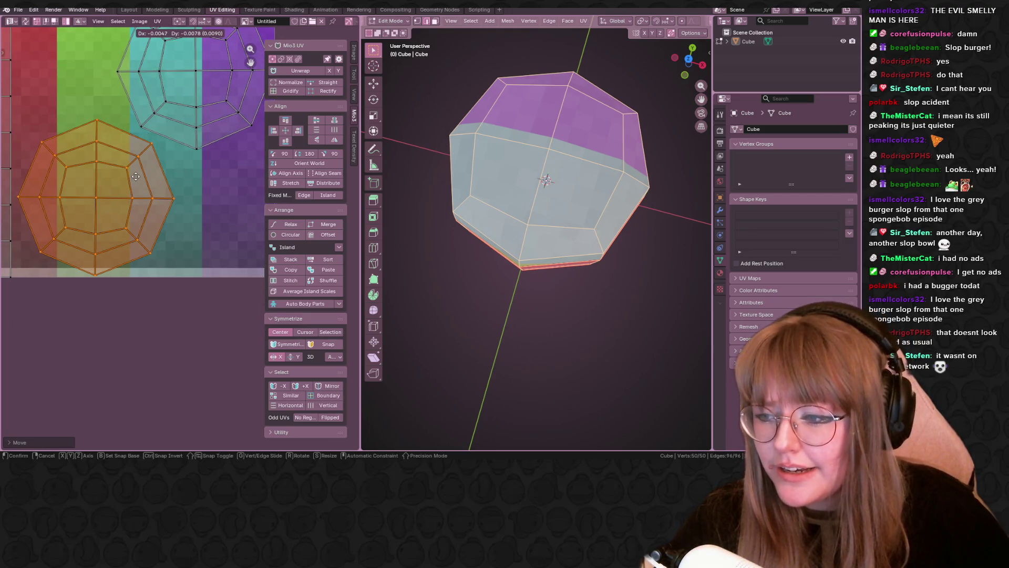
{"action": "left_click", "coordinate": [136, 176]}
{"action": "mouse_move", "coordinate": [136, 176]}
{"action": "middle_mouse_down"}
{"action": "mouse_move", "coordinate": [141, 222]}
{"action": "mouse_move", "coordinate": [173, 271]}
{"action": "middle_mouse_up"}
{"action": "scroll", "coordinate": [95, 272], "scroll_direction": "down", "scroll_amount": 2}
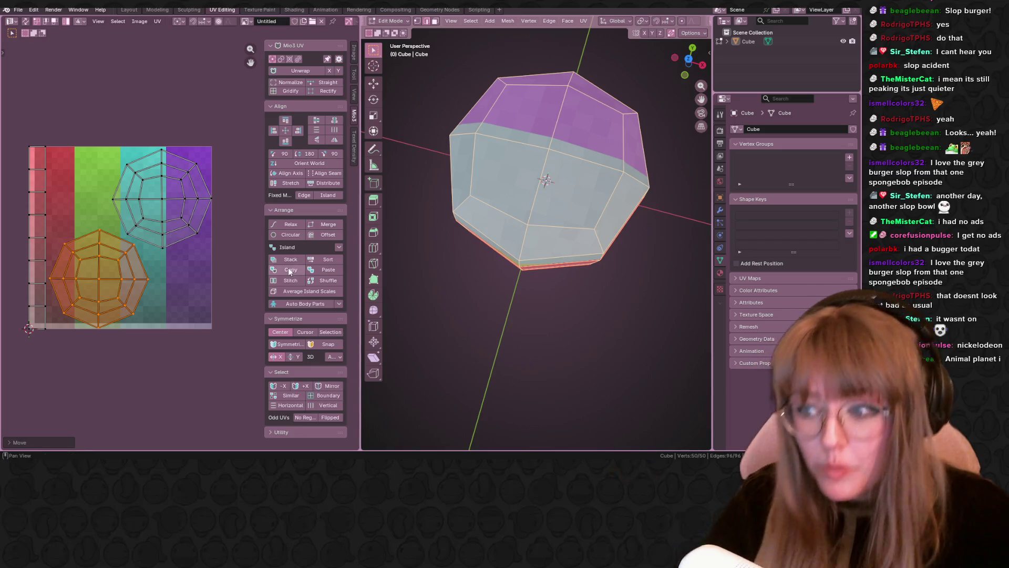
{"action": "left_click", "coordinate": [259, 9]}
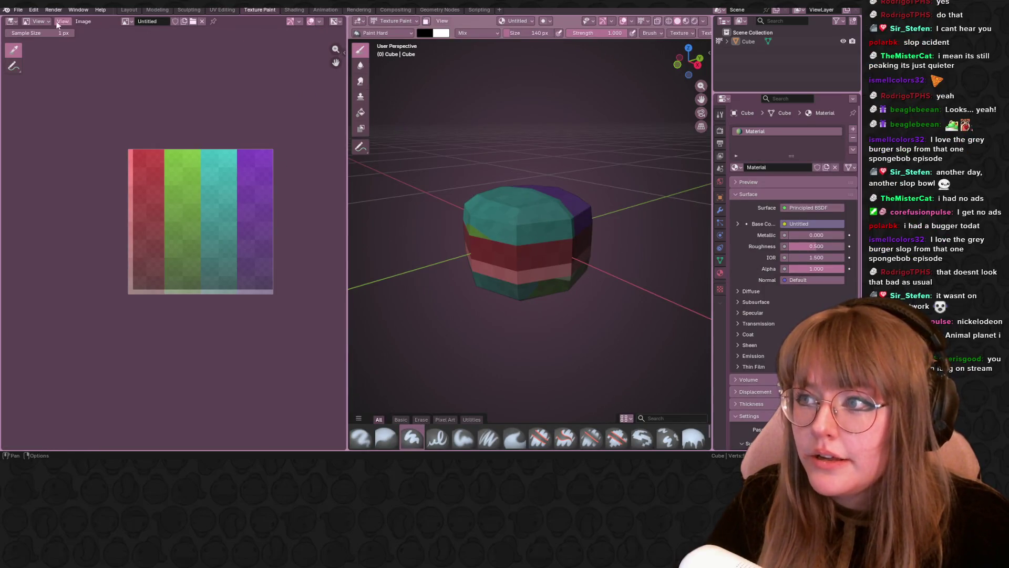
Put the Image Editor into Paint mode so it paints on the palette texture.
{"action": "mouse_move", "coordinate": [536, 163]}
{"action": "middle_mouse_down"}
{"action": "mouse_move", "coordinate": [661, 266]}
{"action": "mouse_move", "coordinate": [595, 197]}
{"action": "mouse_move", "coordinate": [490, 166]}
{"action": "mouse_move", "coordinate": [439, 231]}
{"action": "middle_mouse_up"}
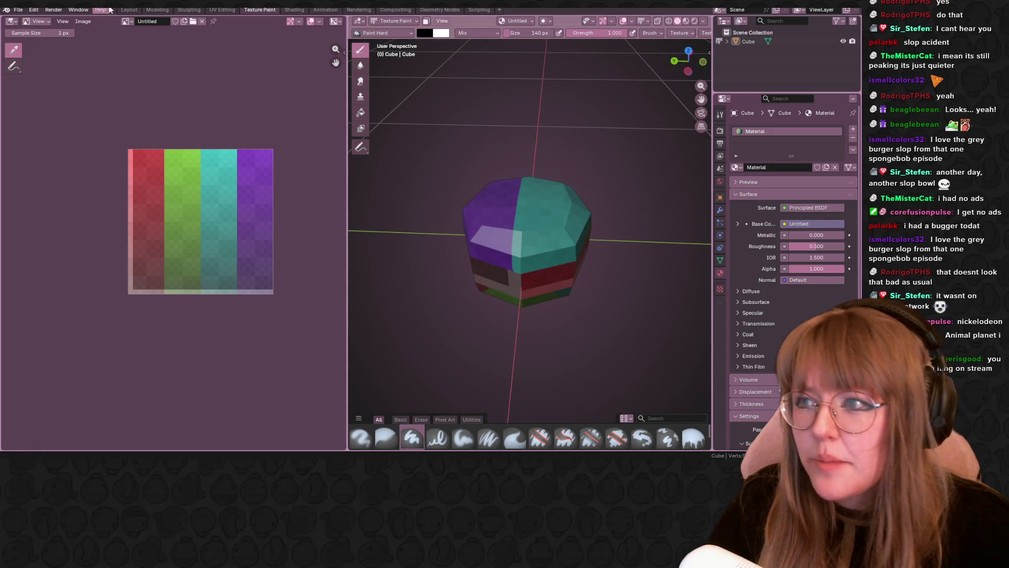
{"action": "left_click", "coordinate": [38, 21]}
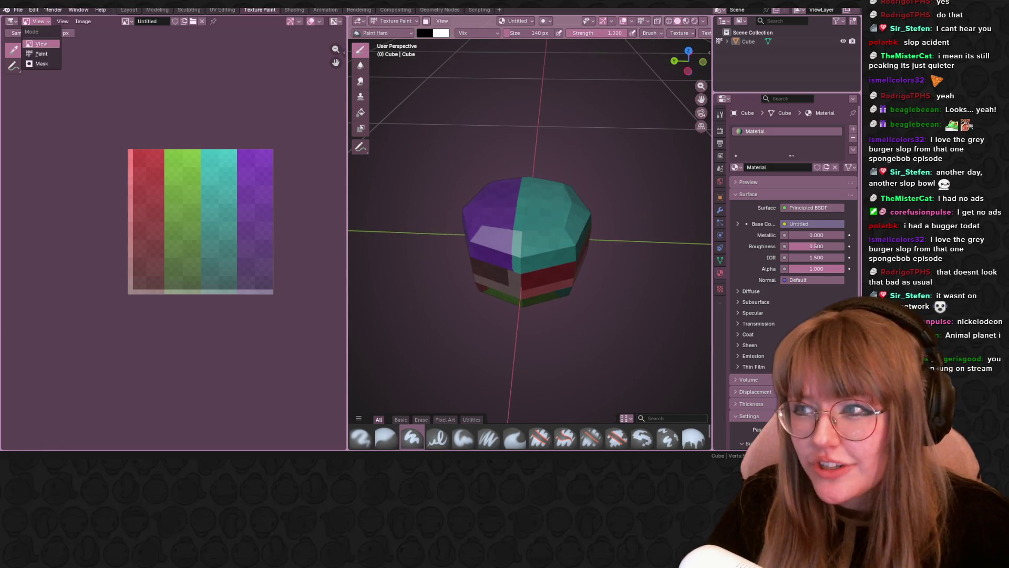
{"action": "left_click", "coordinate": [41, 54]}
{"action": "scroll", "coordinate": [304, 144], "scroll_direction": "down", "scroll_amount": 1}
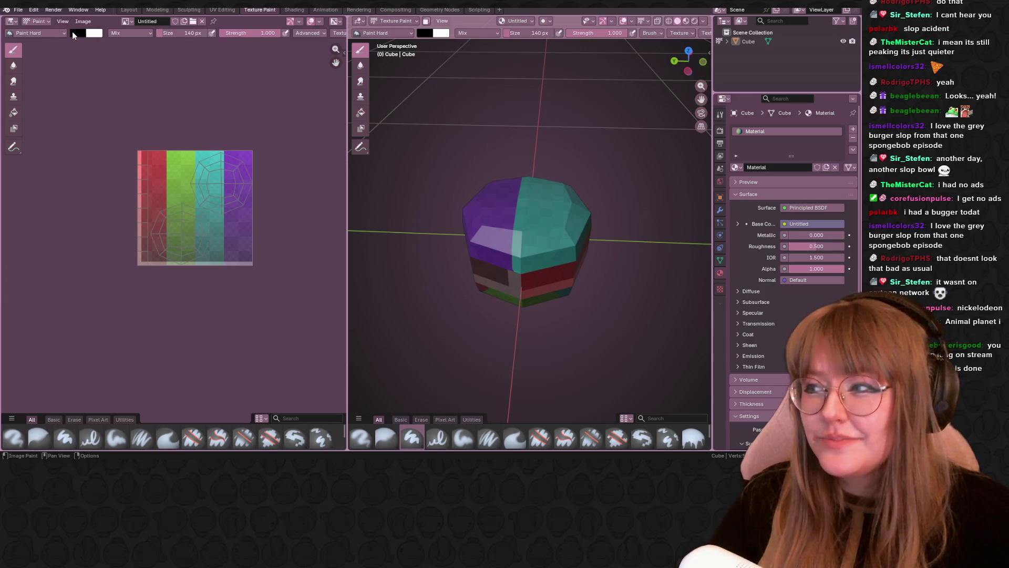
Set the brush colour to grey #797979, then bring the TikTok browser window forward.
{"action": "left_click", "coordinate": [73, 34]}
{"action": "left_click_drag", "start_coordinate": [151, 83], "coordinate": [152, 79]}
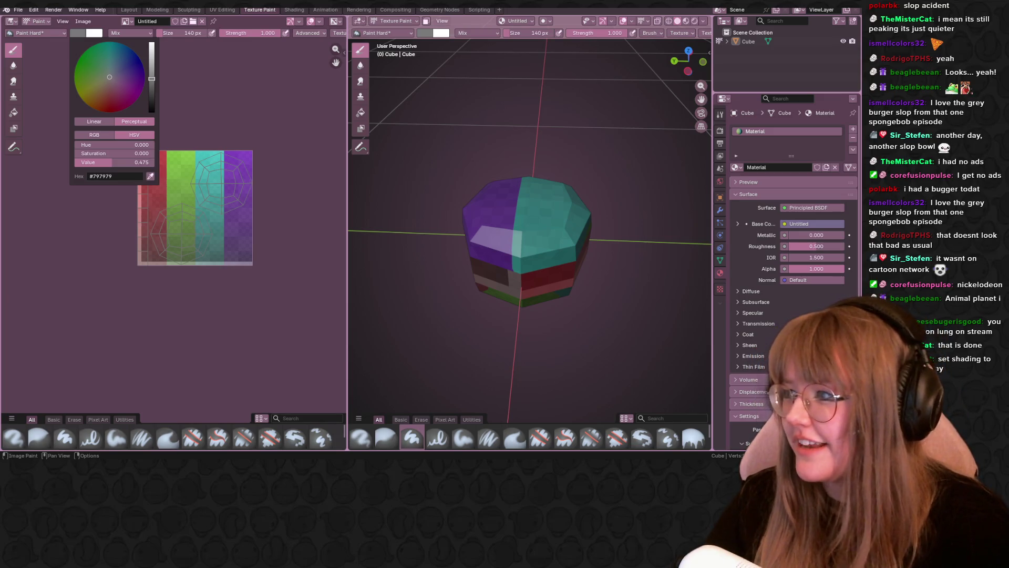
{"action": "key", "text": "alt+Tab"}
{"action": "mouse_move", "coordinate": [492, 47]}
{"action": "left_mouse_down"}
{"action": "mouse_move", "coordinate": [474, 32]}
{"action": "mouse_move", "coordinate": [475, 100]}
{"action": "mouse_move", "coordinate": [510, 42]}
{"action": "left_mouse_up"}
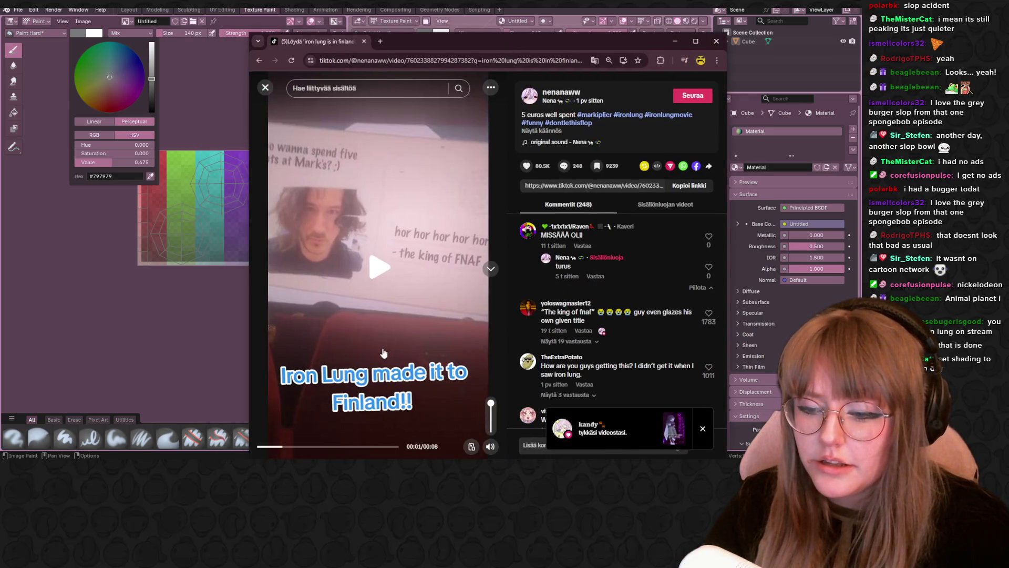
{"action": "left_click", "coordinate": [278, 446]}
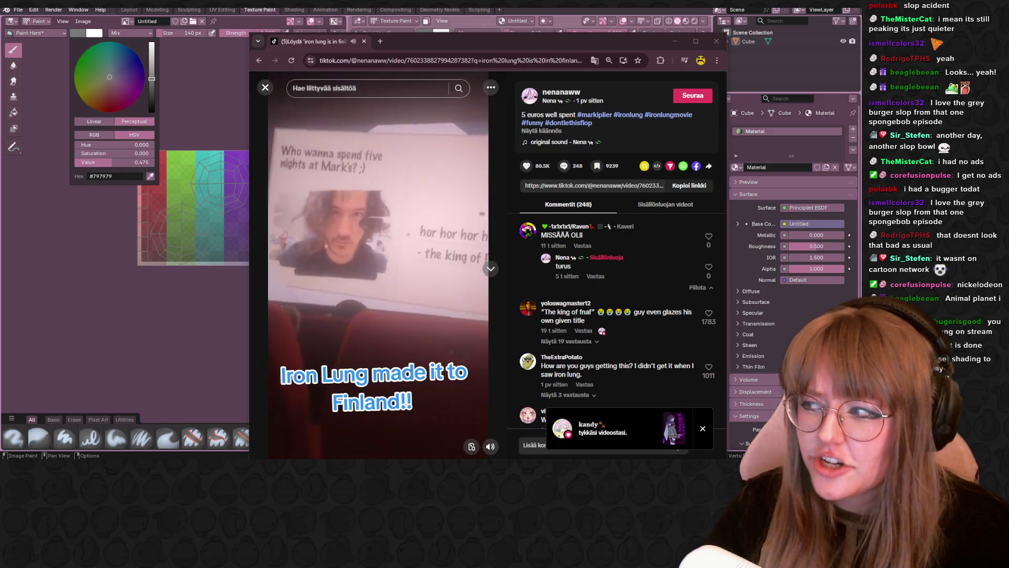
{"action": "left_click", "coordinate": [375, 216]}
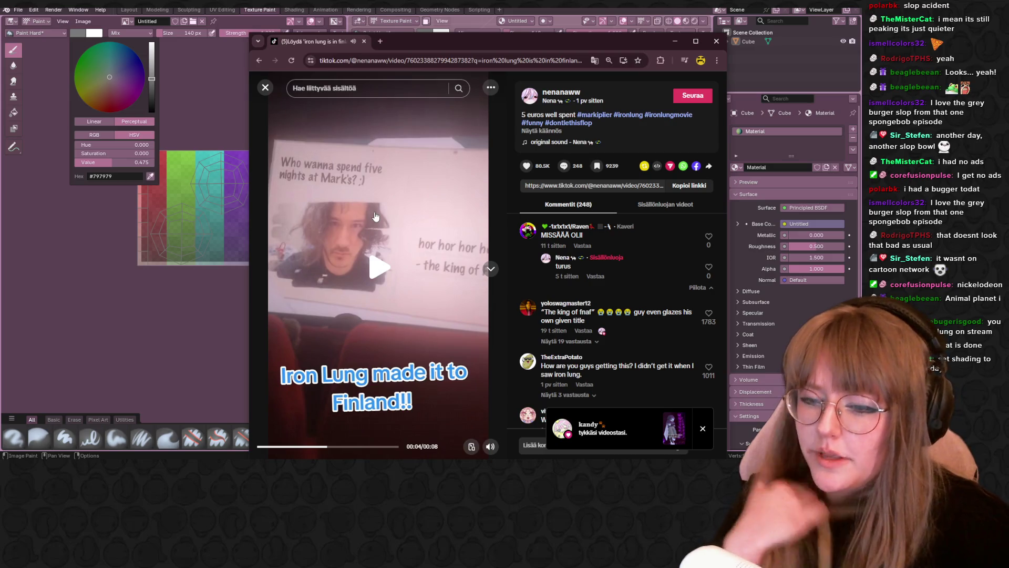
{"action": "left_click", "coordinate": [375, 216]}
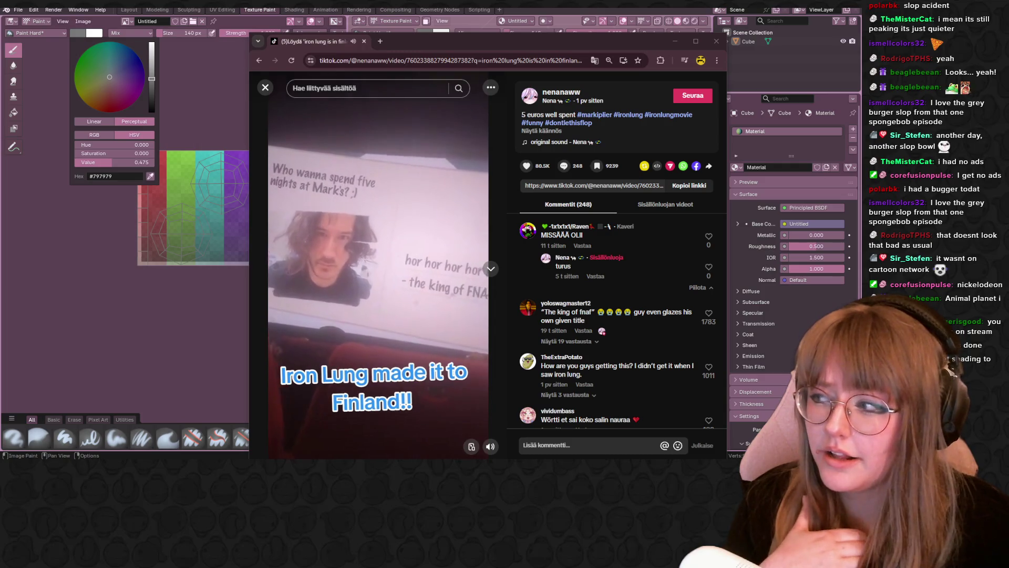
{"action": "left_click", "coordinate": [374, 216]}
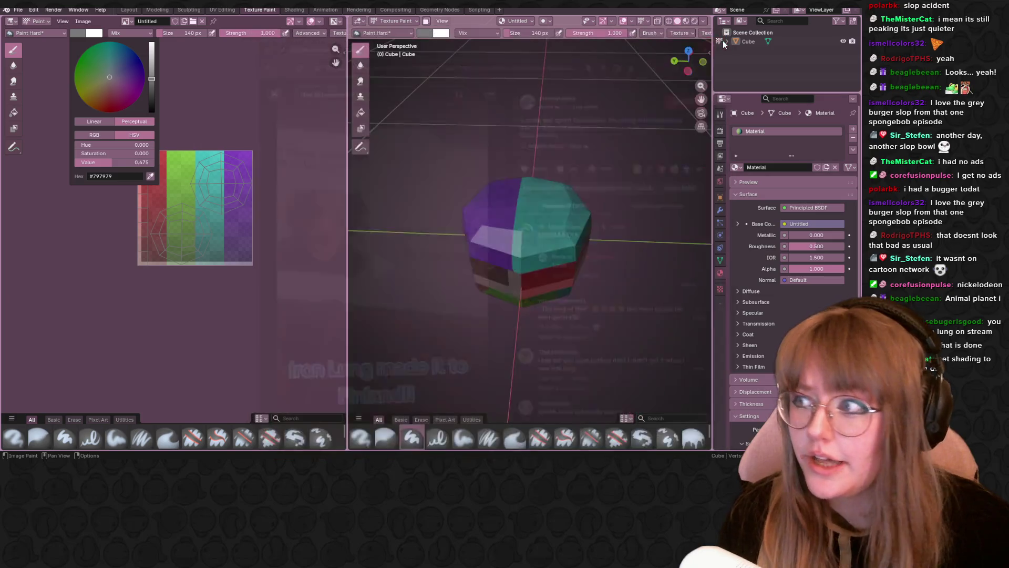
Close the TikTok browser window to reveal Blender's Texture Paint workspace.
{"action": "left_click", "coordinate": [717, 41]}
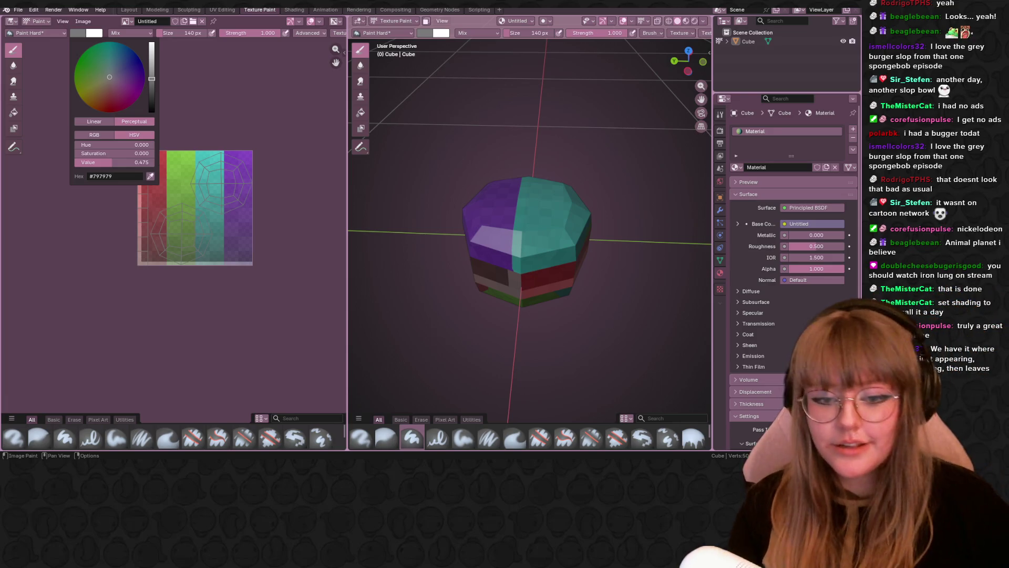
Resize the brush to 27 px and change its colour to brown #79614F.
{"action": "key", "text": "f"}
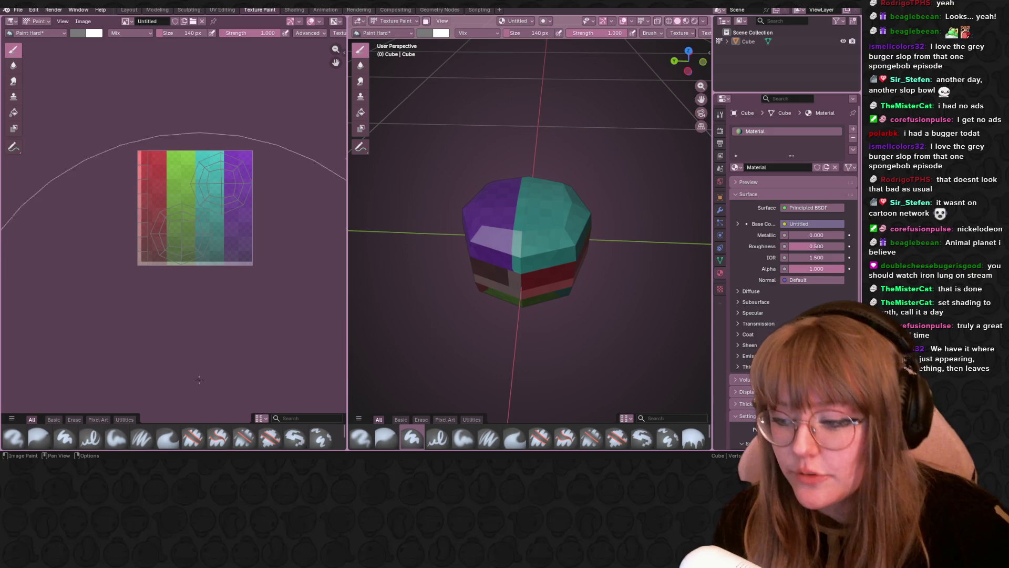
{"action": "left_click_drag", "start_coordinate": [190, 33], "coordinate": [185, 33]}
{"action": "key", "text": "f"}
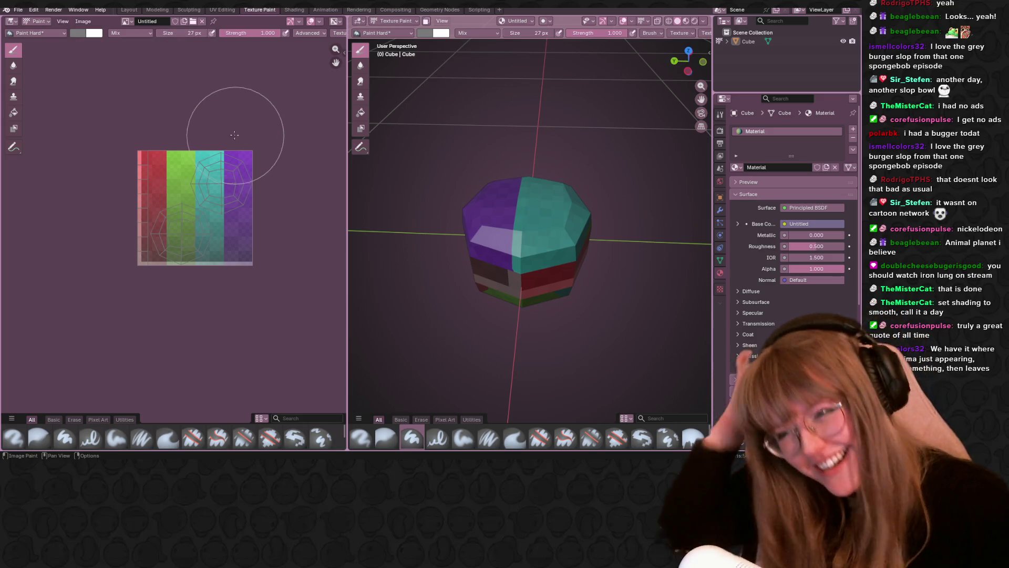
{"action": "left_click", "coordinate": [84, 27]}
{"action": "left_click", "coordinate": [78, 33]}
{"action": "left_click_drag", "start_coordinate": [105, 84], "coordinate": [104, 89]}
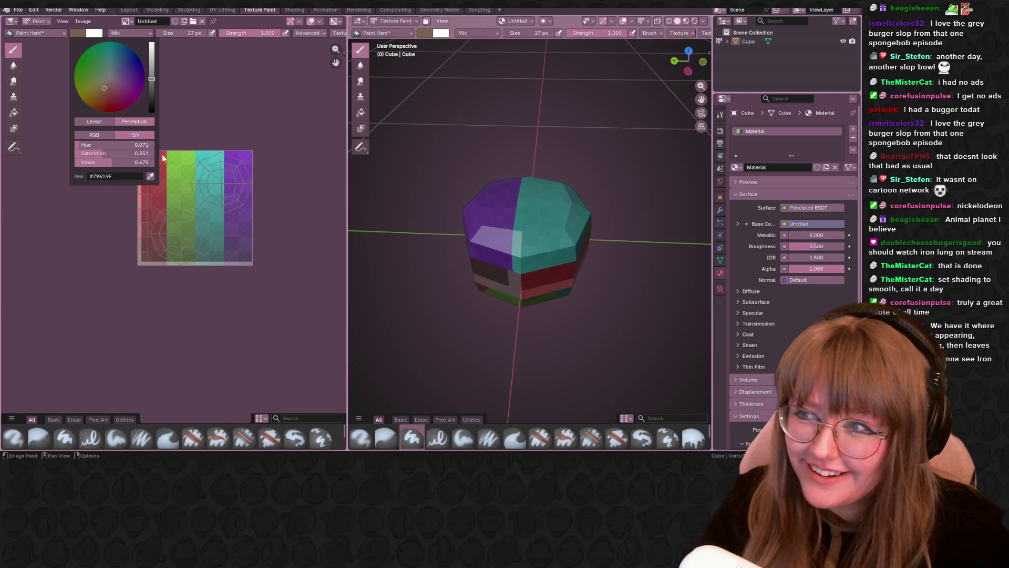
Set the brush size to exactly 4 px in the Size field.
{"action": "key", "text": "f"}
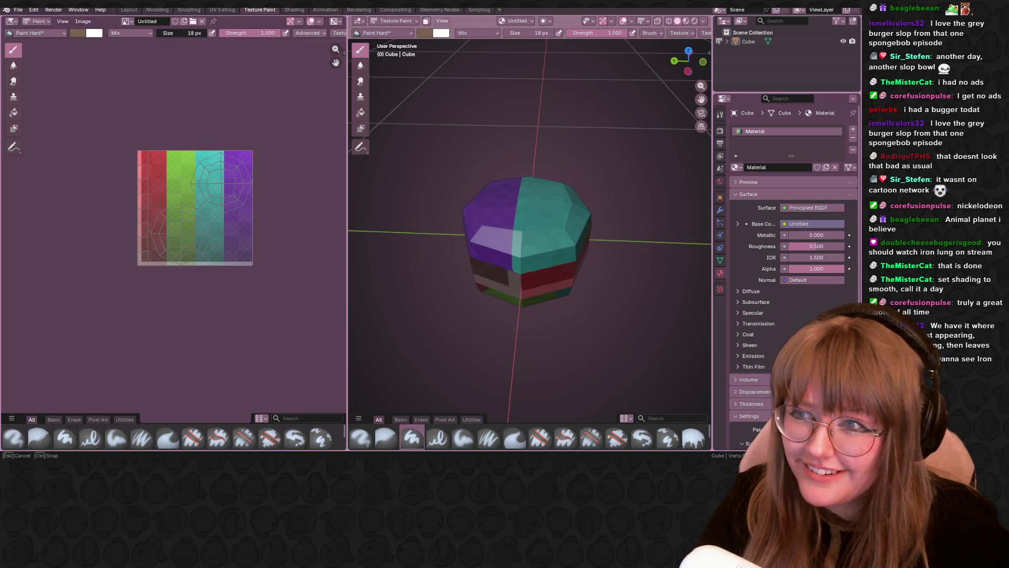
{"action": "left_click", "coordinate": [180, 32]}
{"action": "type", "text": "2"}
{"action": "key", "text": "Return"}
{"action": "scroll", "coordinate": [123, 78], "scroll_direction": "up", "scroll_amount": 4}
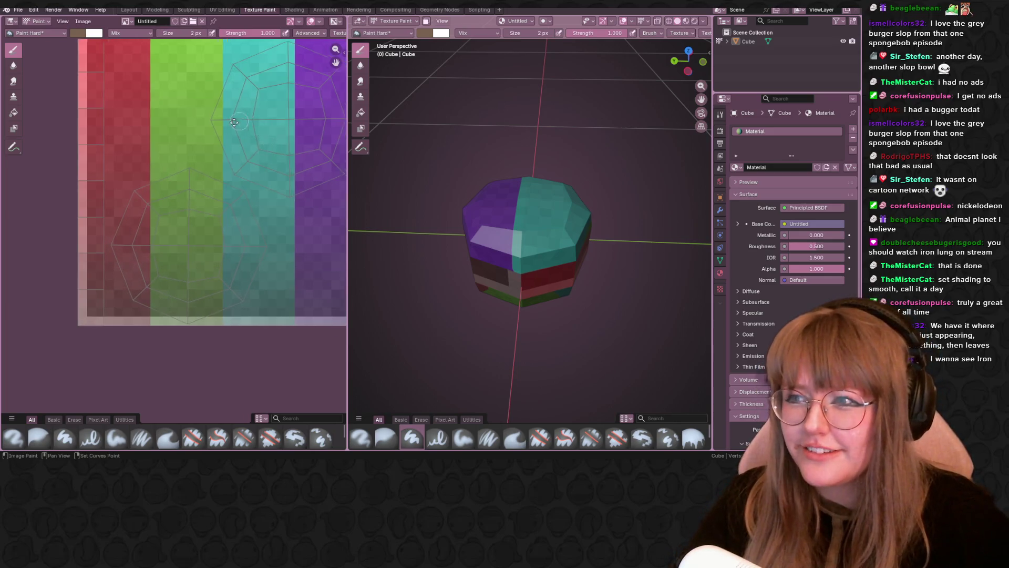
{"action": "left_click", "coordinate": [162, 36]}
{"action": "type", "text": "4"}
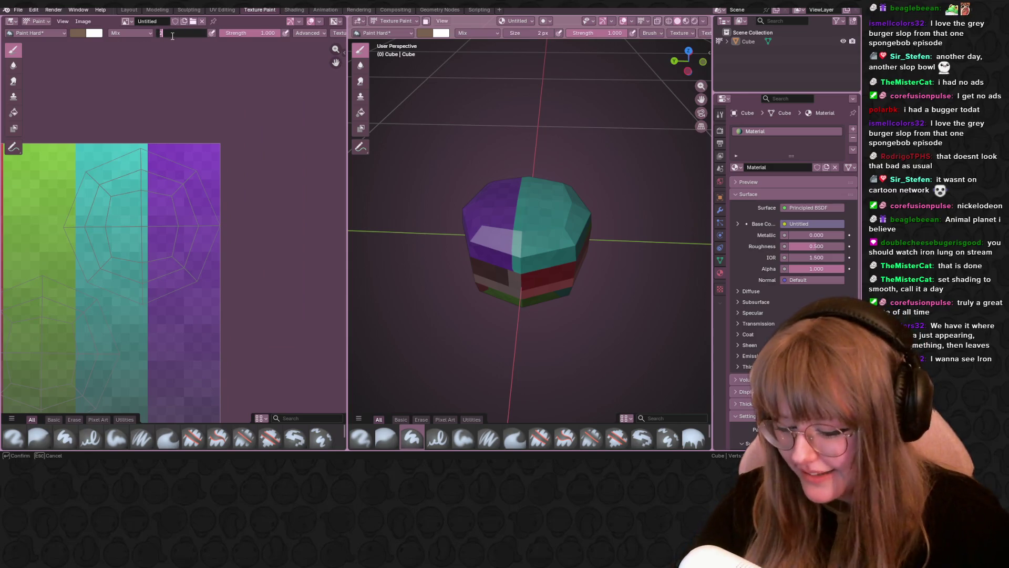
{"action": "key", "text": "Return"}
{"action": "middle_click_drag", "start_coordinate": [220, 287], "coordinate": [230, 176]}
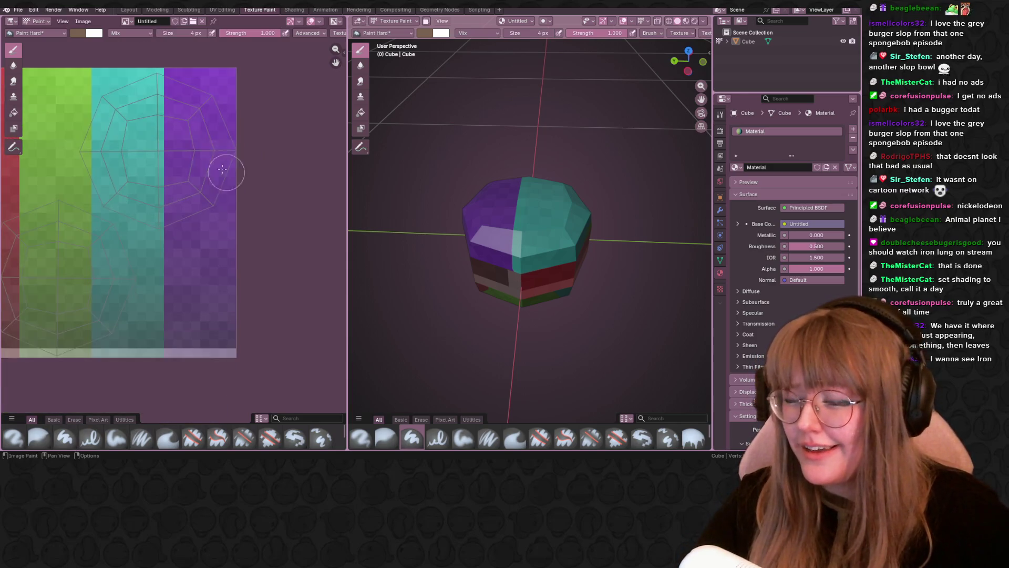
Paint brown over the upper and top-right cap islands, then view the bun in Shading.
{"action": "mouse_move", "coordinate": [168, 83]}
{"action": "left_mouse_down"}
{"action": "mouse_move", "coordinate": [55, 134]}
{"action": "mouse_move", "coordinate": [150, 221]}
{"action": "mouse_move", "coordinate": [179, 160]}
{"action": "left_mouse_up"}
{"action": "key", "text": "ctrl+z"}
{"action": "mouse_move", "coordinate": [126, 131]}
{"action": "left_mouse_down"}
{"action": "mouse_move", "coordinate": [126, 168]}
{"action": "mouse_move", "coordinate": [173, 138]}
{"action": "mouse_move", "coordinate": [127, 195]}
{"action": "mouse_move", "coordinate": [210, 132]}
{"action": "mouse_move", "coordinate": [203, 153]}
{"action": "mouse_move", "coordinate": [80, 178]}
{"action": "mouse_move", "coordinate": [132, 105]}
{"action": "mouse_move", "coordinate": [120, 79]}
{"action": "mouse_move", "coordinate": [110, 155]}
{"action": "mouse_move", "coordinate": [137, 217]}
{"action": "mouse_move", "coordinate": [198, 89]}
{"action": "mouse_move", "coordinate": [210, 152]}
{"action": "left_mouse_up"}
{"action": "scroll", "coordinate": [126, 210], "scroll_direction": "down", "scroll_amount": 2}
{"action": "mouse_move", "coordinate": [131, 210]}
{"action": "middle_mouse_down"}
{"action": "mouse_move", "coordinate": [146, 216]}
{"action": "mouse_move", "coordinate": [203, 191]}
{"action": "middle_mouse_up"}
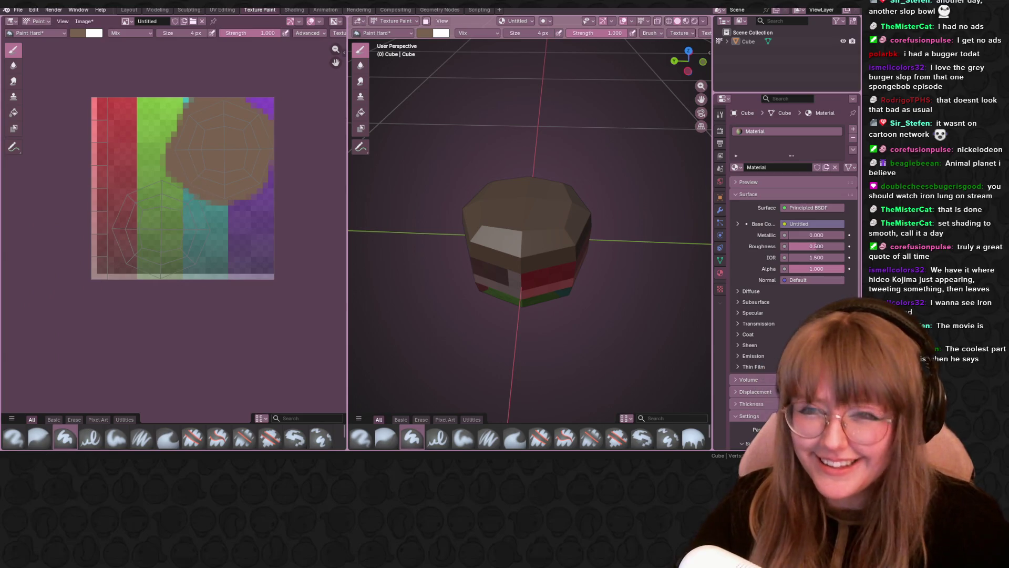
{"action": "left_click", "coordinate": [307, 10]}
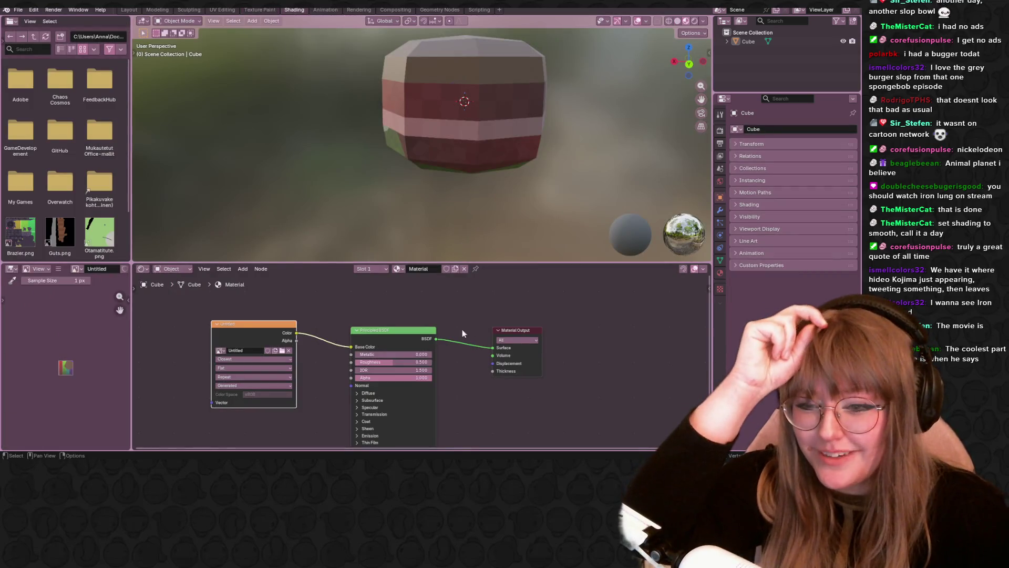
Back in Texture Paint, pan the image and paint brown over the lower cap island.
{"action": "left_click", "coordinate": [250, 10]}
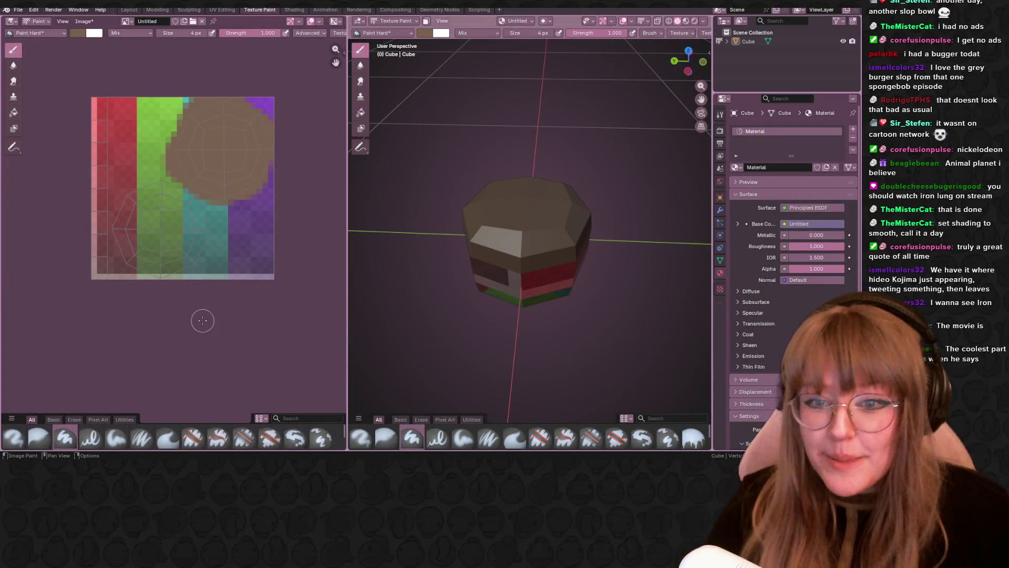
{"action": "mouse_move", "coordinate": [181, 235]}
{"action": "middle_mouse_down"}
{"action": "mouse_move", "coordinate": [219, 226]}
{"action": "mouse_move", "coordinate": [268, 171]}
{"action": "middle_mouse_up"}
{"action": "mouse_move", "coordinate": [263, 139]}
{"action": "left_mouse_down"}
{"action": "mouse_move", "coordinate": [210, 150]}
{"action": "mouse_move", "coordinate": [252, 212]}
{"action": "mouse_move", "coordinate": [275, 151]}
{"action": "mouse_move", "coordinate": [261, 128]}
{"action": "mouse_move", "coordinate": [287, 166]}
{"action": "mouse_move", "coordinate": [239, 120]}
{"action": "mouse_move", "coordinate": [232, 205]}
{"action": "mouse_move", "coordinate": [226, 189]}
{"action": "mouse_move", "coordinate": [267, 182]}
{"action": "mouse_move", "coordinate": [279, 201]}
{"action": "mouse_move", "coordinate": [266, 211]}
{"action": "left_mouse_up"}
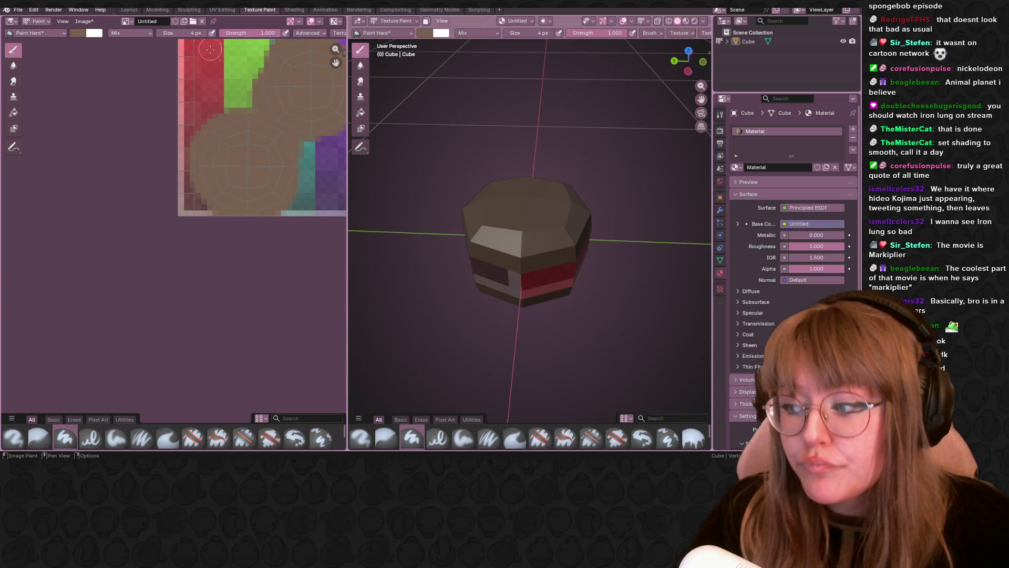
Darken the brush to #665142 and paint over the texture's upper area.
{"action": "scroll", "coordinate": [170, 143], "scroll_direction": "down", "scroll_amount": 3}
{"action": "left_click", "coordinate": [78, 33]}
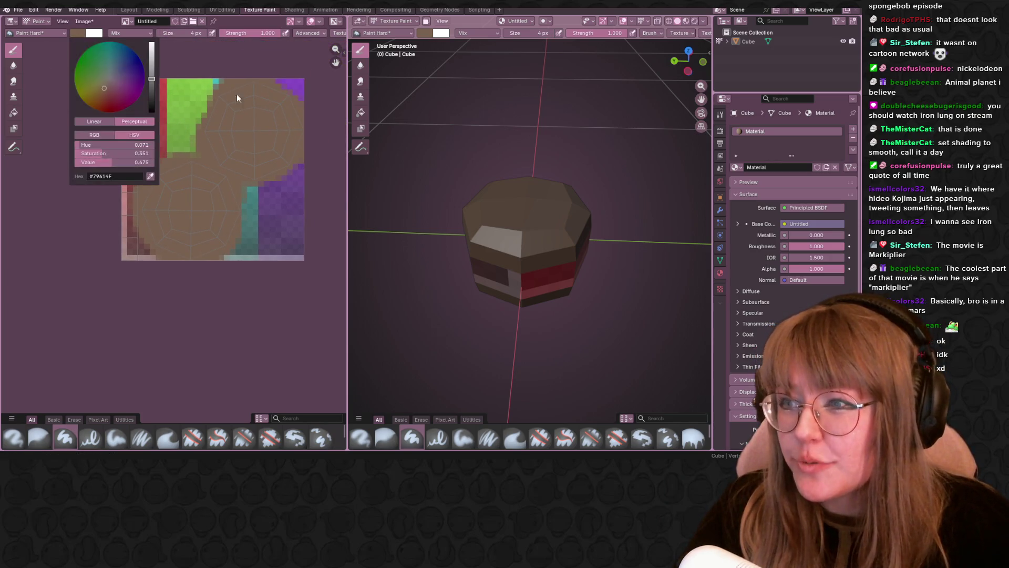
{"action": "left_click", "coordinate": [154, 84]}
{"action": "mouse_move", "coordinate": [246, 80]}
{"action": "left_mouse_down"}
{"action": "mouse_move", "coordinate": [216, 89]}
{"action": "mouse_move", "coordinate": [207, 120]}
{"action": "left_mouse_up"}
Cover the purple regions and the left part of the teal strip with darker brown.
{"action": "scroll", "coordinate": [269, 102], "scroll_direction": "up", "scroll_amount": 1}
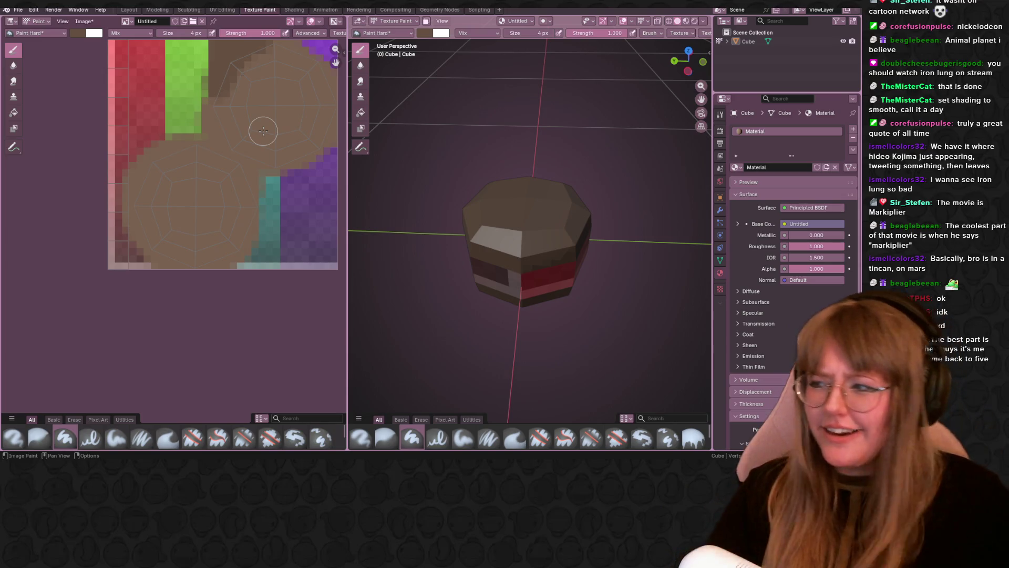
{"action": "mouse_move", "coordinate": [275, 102]}
{"action": "middle_mouse_down"}
{"action": "mouse_move", "coordinate": [189, 176]}
{"action": "mouse_move", "coordinate": [195, 189]}
{"action": "middle_mouse_up"}
{"action": "mouse_move", "coordinate": [150, 165]}
{"action": "left_mouse_down"}
{"action": "mouse_move", "coordinate": [197, 150]}
{"action": "mouse_move", "coordinate": [229, 158]}
{"action": "mouse_move", "coordinate": [247, 184]}
{"action": "mouse_move", "coordinate": [248, 238]}
{"action": "mouse_move", "coordinate": [233, 266]}
{"action": "left_mouse_up"}
{"action": "mouse_move", "coordinate": [431, 189]}
{"action": "middle_mouse_down"}
{"action": "mouse_move", "coordinate": [473, 174]}
{"action": "mouse_move", "coordinate": [410, 179]}
{"action": "middle_mouse_up"}
{"action": "mouse_move", "coordinate": [239, 234]}
{"action": "left_mouse_down"}
{"action": "mouse_move", "coordinate": [208, 263]}
{"action": "mouse_move", "coordinate": [184, 264]}
{"action": "mouse_move", "coordinate": [158, 245]}
{"action": "mouse_move", "coordinate": [135, 187]}
{"action": "mouse_move", "coordinate": [147, 239]}
{"action": "mouse_move", "coordinate": [195, 257]}
{"action": "mouse_move", "coordinate": [141, 228]}
{"action": "mouse_move", "coordinate": [147, 180]}
{"action": "mouse_move", "coordinate": [169, 149]}
{"action": "mouse_move", "coordinate": [226, 233]}
{"action": "left_mouse_up"}
{"action": "middle_click_drag", "start_coordinate": [226, 233], "coordinate": [238, 204]}
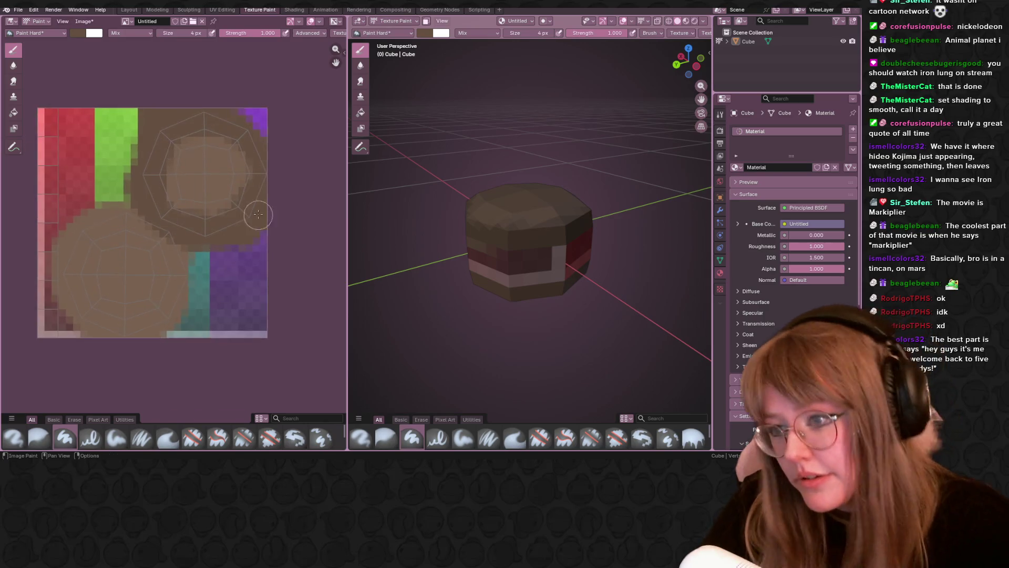
{"action": "mouse_move", "coordinate": [203, 272]}
{"action": "left_mouse_down"}
{"action": "mouse_move", "coordinate": [132, 321]}
{"action": "mouse_move", "coordinate": [98, 323]}
{"action": "mouse_move", "coordinate": [71, 270]}
{"action": "mouse_move", "coordinate": [89, 234]}
{"action": "mouse_move", "coordinate": [120, 221]}
{"action": "mouse_move", "coordinate": [143, 225]}
{"action": "mouse_move", "coordinate": [193, 271]}
{"action": "left_mouse_up"}
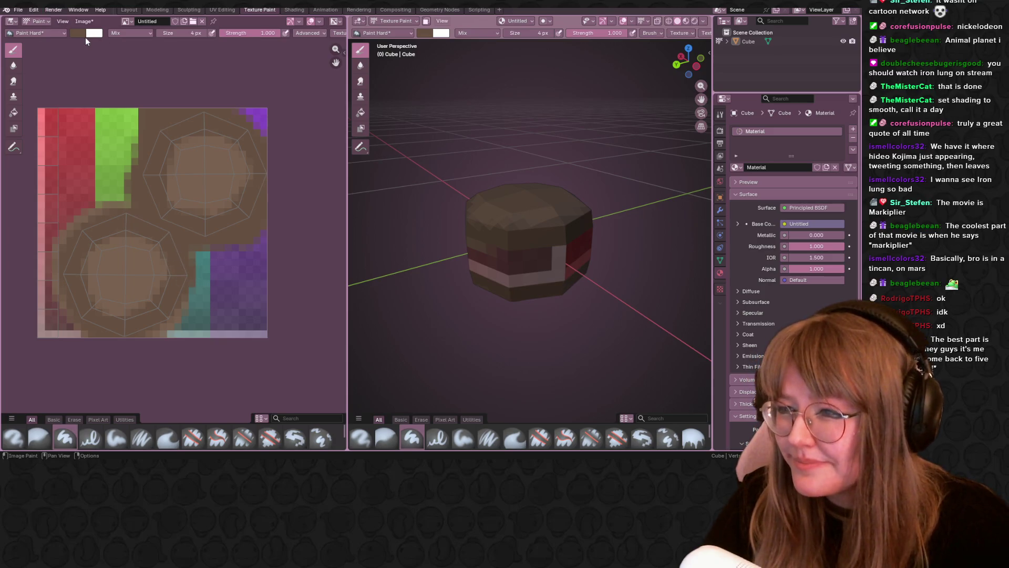
Make the brush a pale beige-grey #BDB5AC and shrink it to 1 px.
{"action": "left_click", "coordinate": [80, 33]}
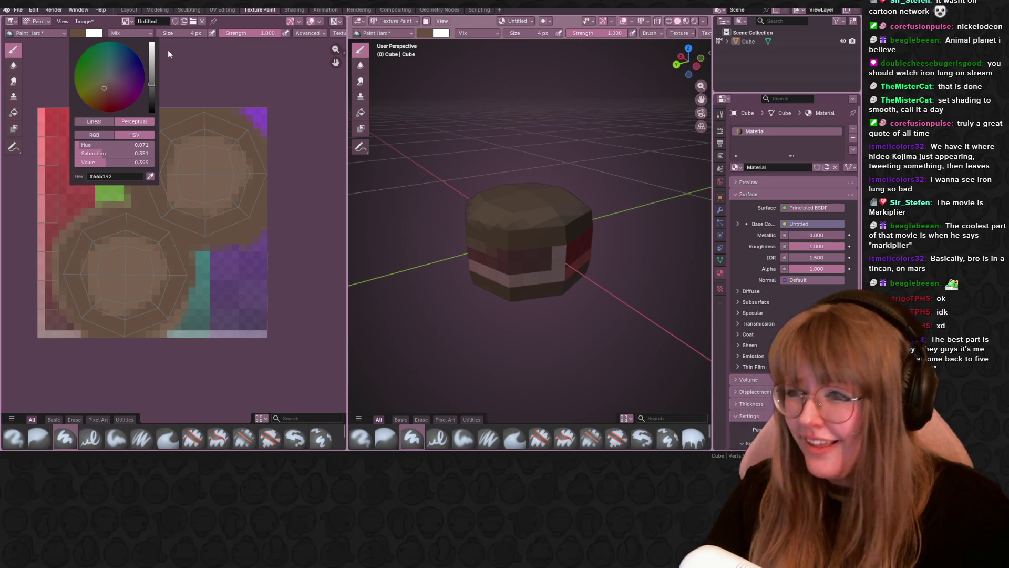
{"action": "left_click", "coordinate": [81, 33]}
{"action": "left_click", "coordinate": [80, 33]}
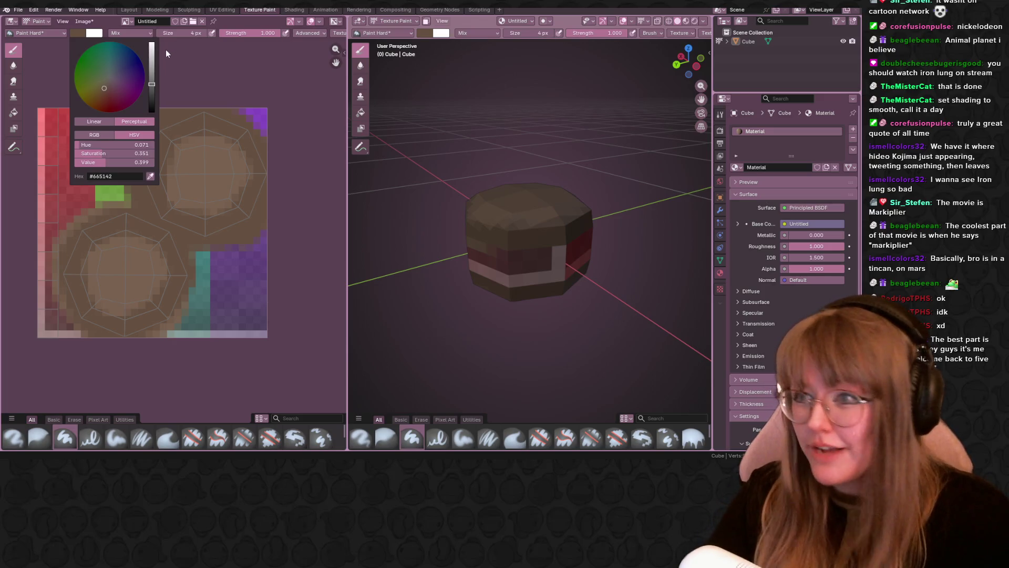
{"action": "mouse_move", "coordinate": [152, 71]}
{"action": "left_mouse_down"}
{"action": "mouse_move", "coordinate": [151, 59]}
{"action": "mouse_move", "coordinate": [107, 79]}
{"action": "left_mouse_up"}
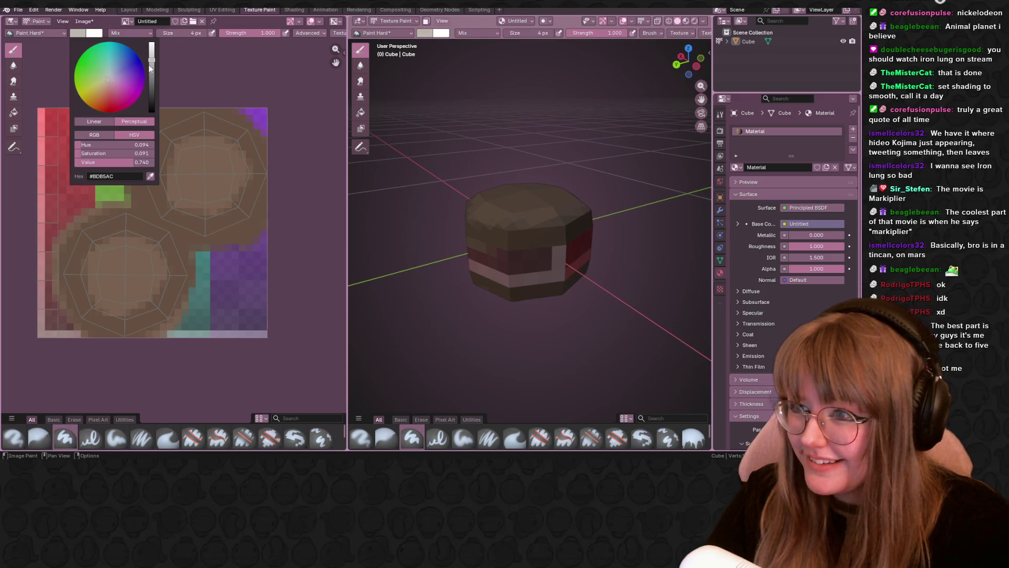
{"action": "left_click", "coordinate": [151, 64]}
{"action": "left_click_drag", "start_coordinate": [187, 32], "coordinate": [173, 31]}
{"action": "scroll", "coordinate": [199, 179], "scroll_direction": "up", "scroll_amount": 3}
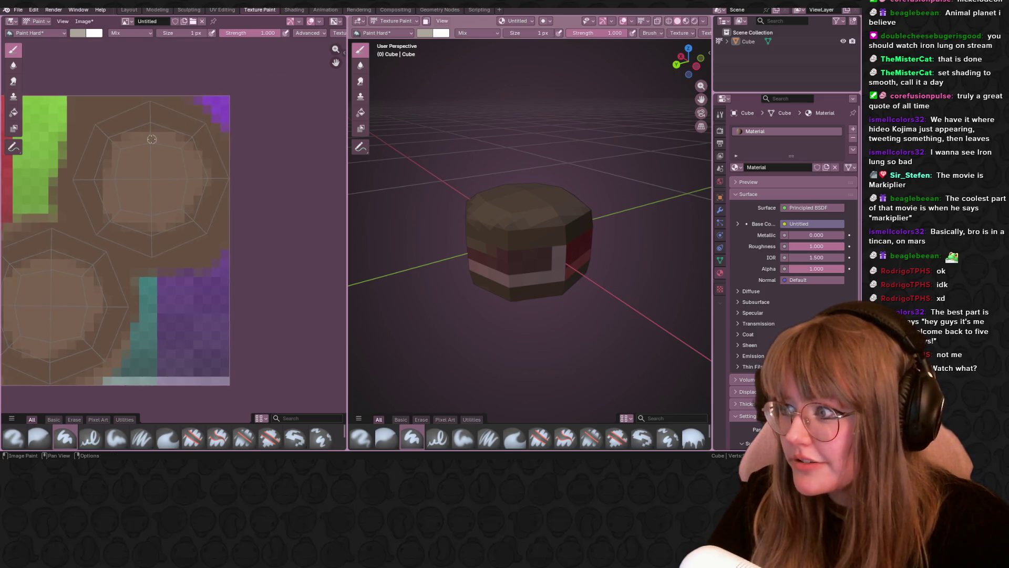
Dot about nine light seed specks on the top cap island, undoing one misplaced speck.
{"action": "middle_click_drag", "start_coordinate": [368, 142], "coordinate": [362, 221]}
{"action": "left_click", "coordinate": [169, 176]}
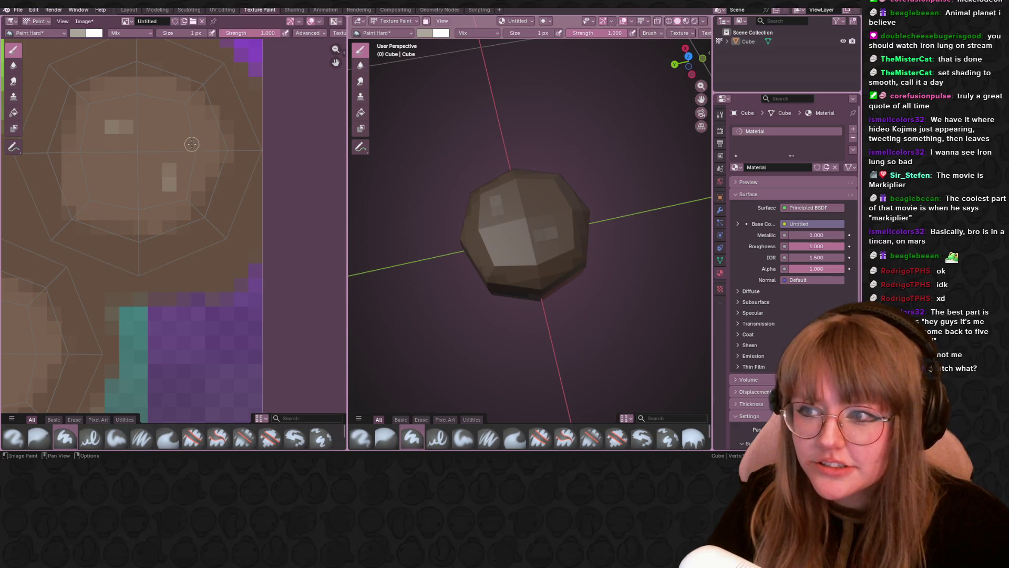
{"action": "left_click", "coordinate": [183, 127]}
{"action": "key", "text": "ctrl+z"}
{"action": "left_click", "coordinate": [154, 141]}
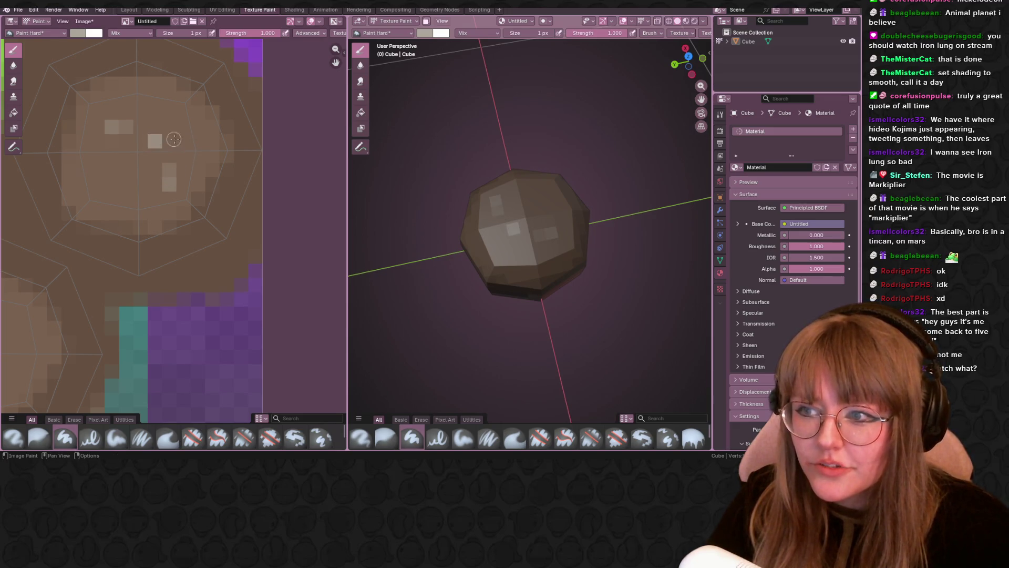
{"action": "left_click", "coordinate": [112, 184]}
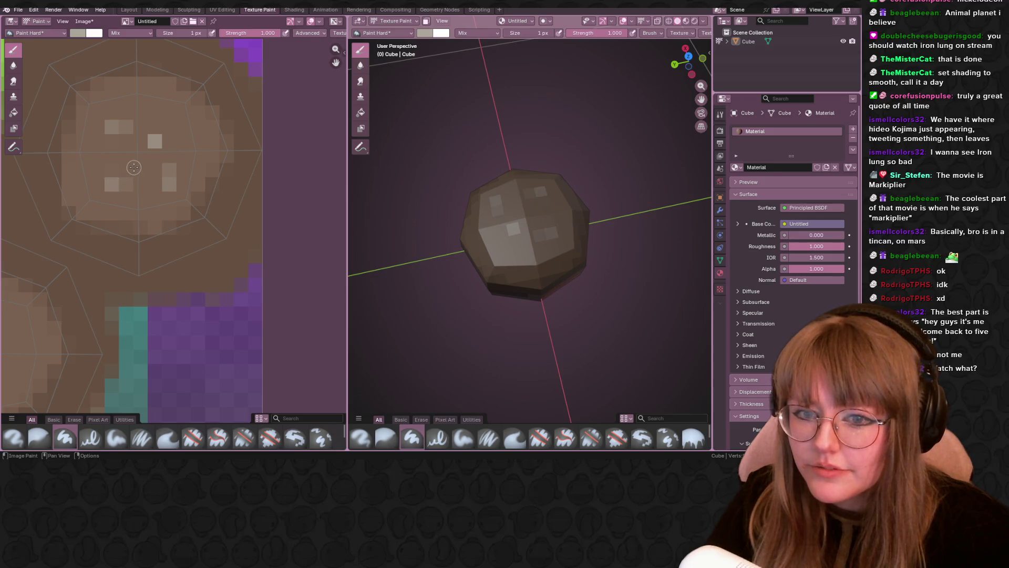
{"action": "left_click", "coordinate": [134, 167]}
{"action": "left_click", "coordinate": [139, 198]}
{"action": "left_click", "coordinate": [154, 198]}
{"action": "left_click", "coordinate": [97, 155]}
{"action": "left_click_drag", "start_coordinate": [155, 112], "coordinate": [169, 112]}
Inspect the speckled bun from several angles and check its material nodes in Shading.
{"action": "mouse_move", "coordinate": [532, 199]}
{"action": "middle_mouse_down"}
{"action": "mouse_move", "coordinate": [531, 152]}
{"action": "mouse_move", "coordinate": [520, 144]}
{"action": "middle_mouse_up"}
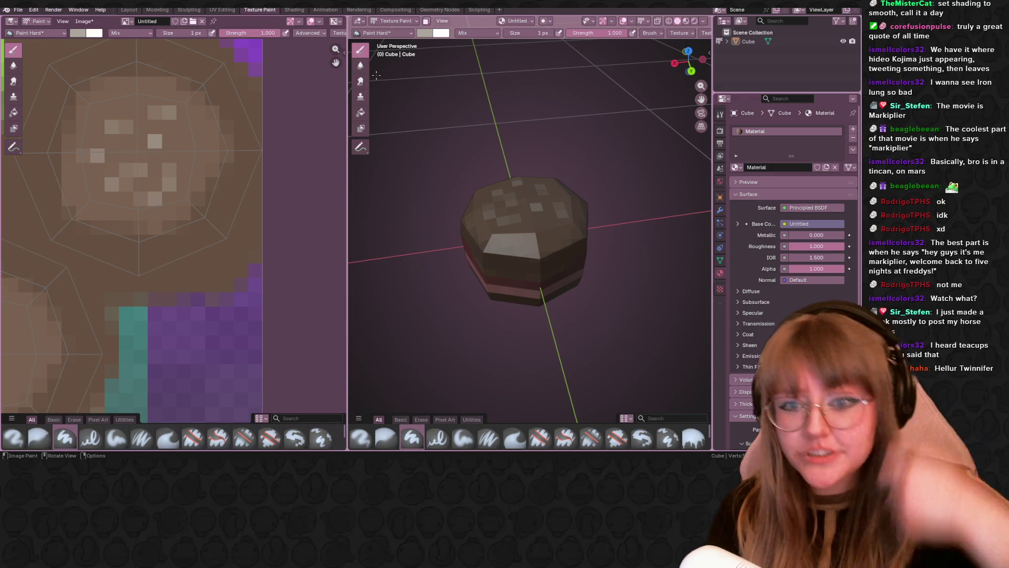
{"action": "middle_click_drag", "start_coordinate": [212, 164], "coordinate": [209, 189]}
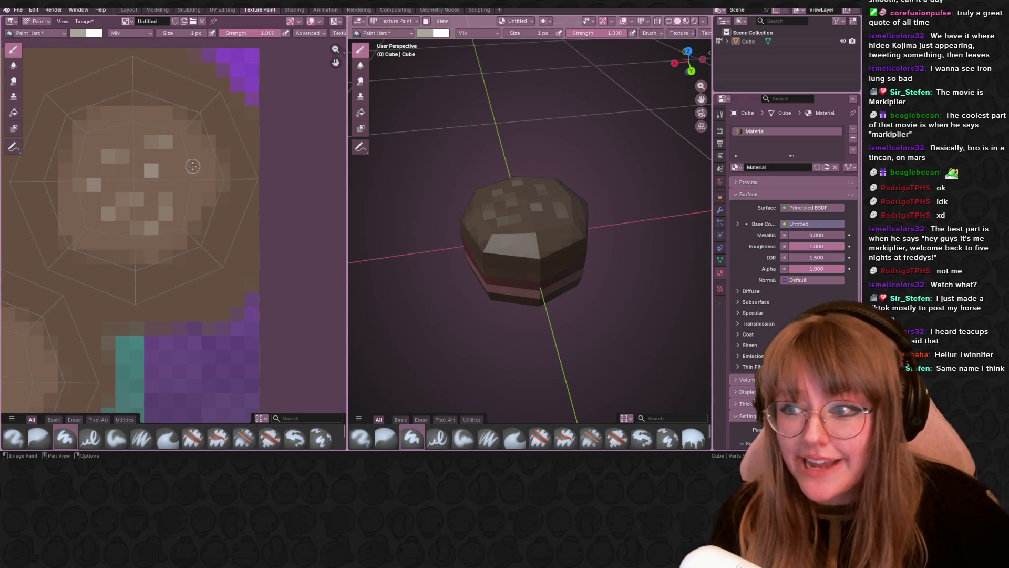
{"action": "middle_click_drag", "start_coordinate": [352, 163], "coordinate": [389, 31]}
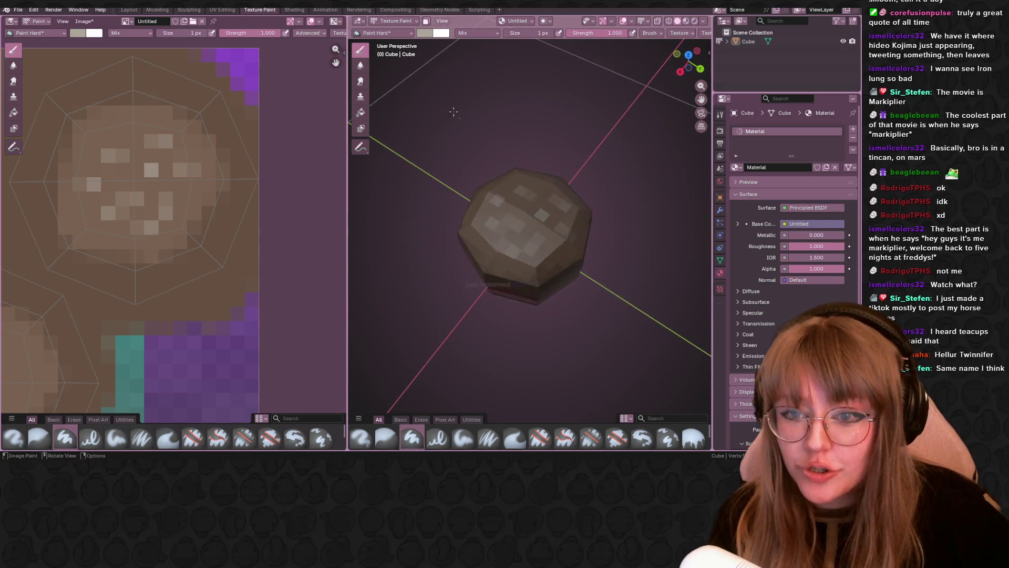
{"action": "left_click", "coordinate": [294, 10]}
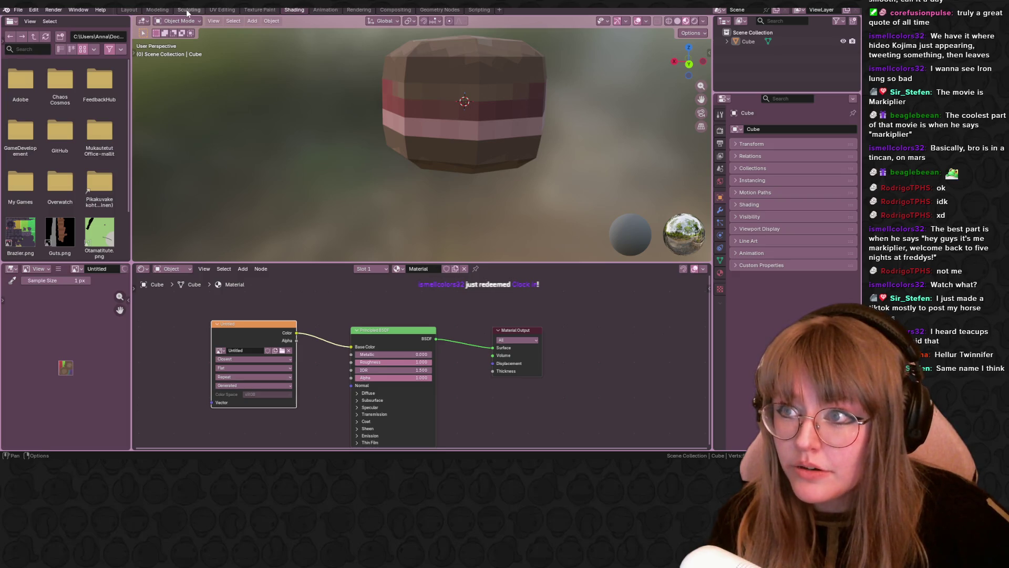
{"action": "left_click", "coordinate": [260, 10]}
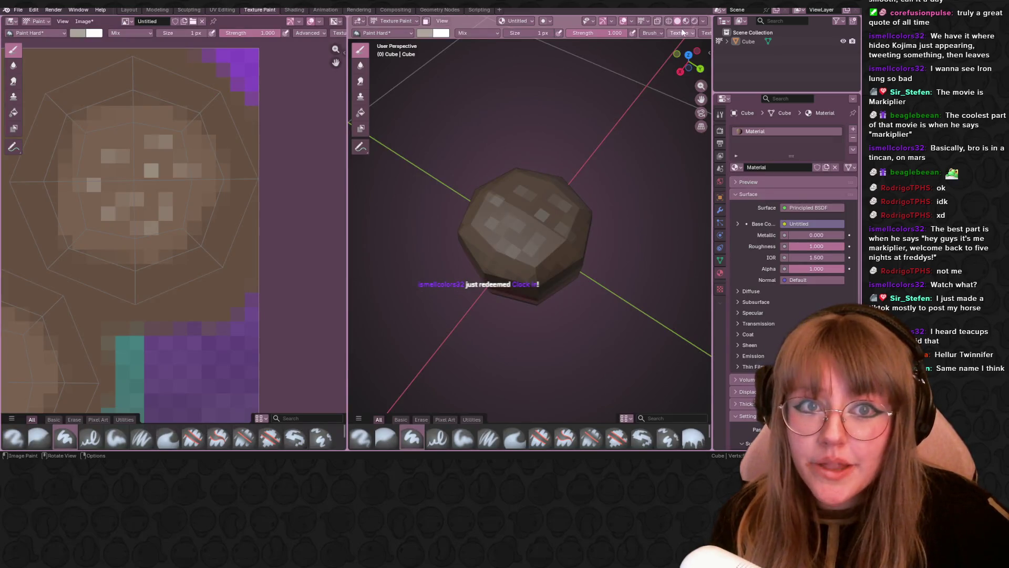
{"action": "left_click_drag", "start_coordinate": [686, 58], "coordinate": [620, 61]}
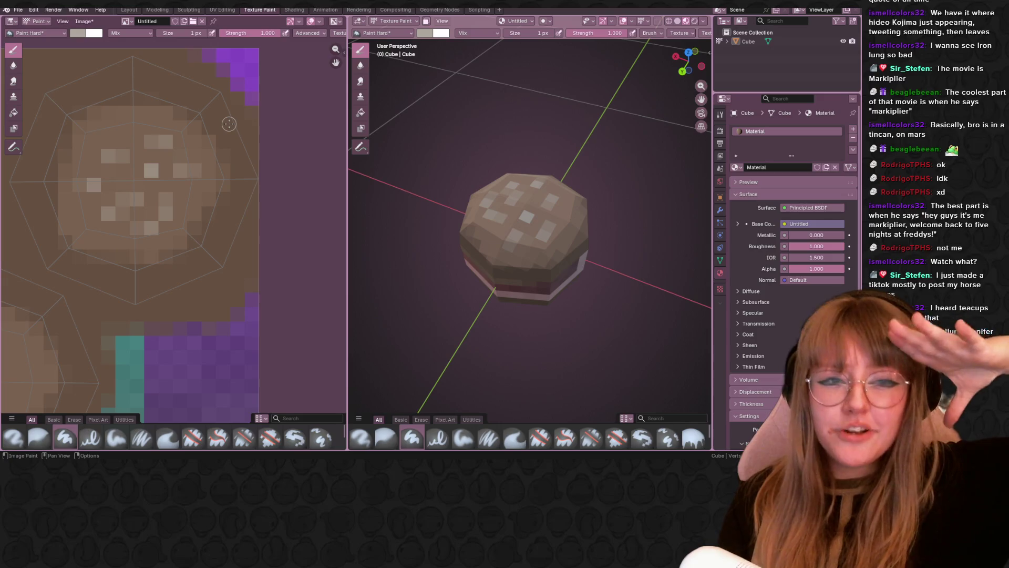
Add three more light seed specks on the top island, one near its edge.
{"action": "scroll", "coordinate": [125, 148], "scroll_direction": "up", "scroll_amount": 2}
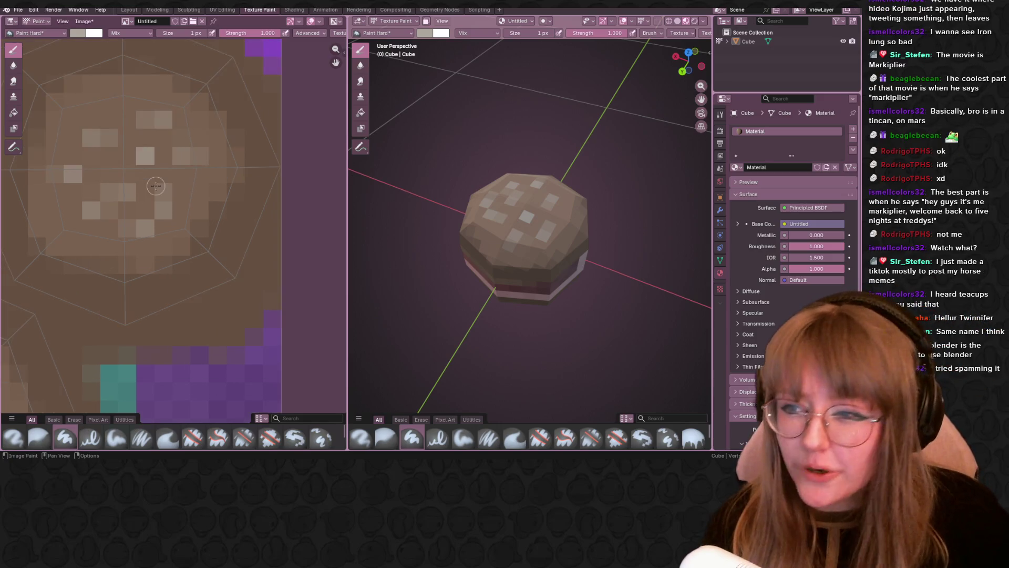
{"action": "left_click", "coordinate": [124, 148]}
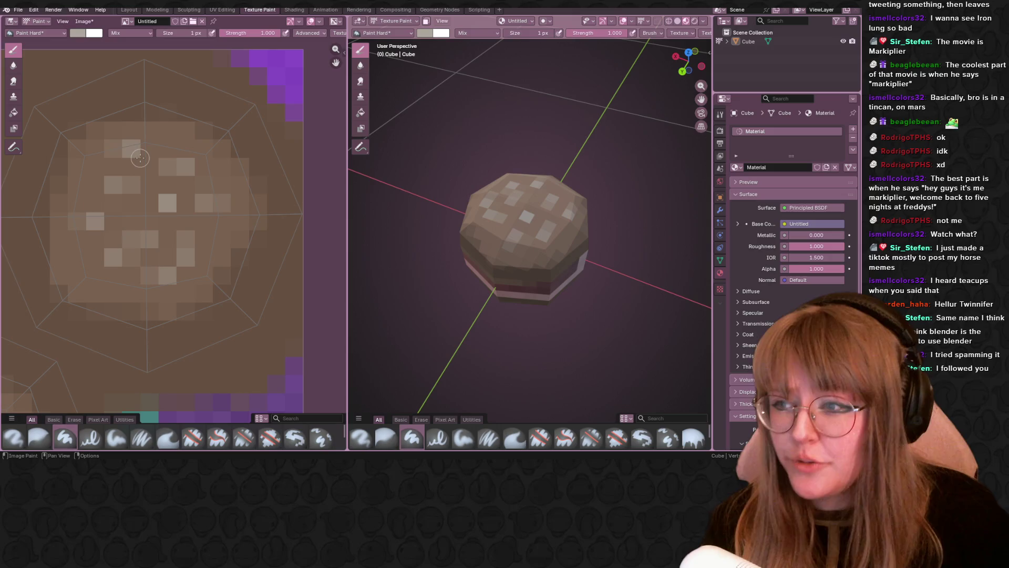
{"action": "left_click", "coordinate": [85, 172]}
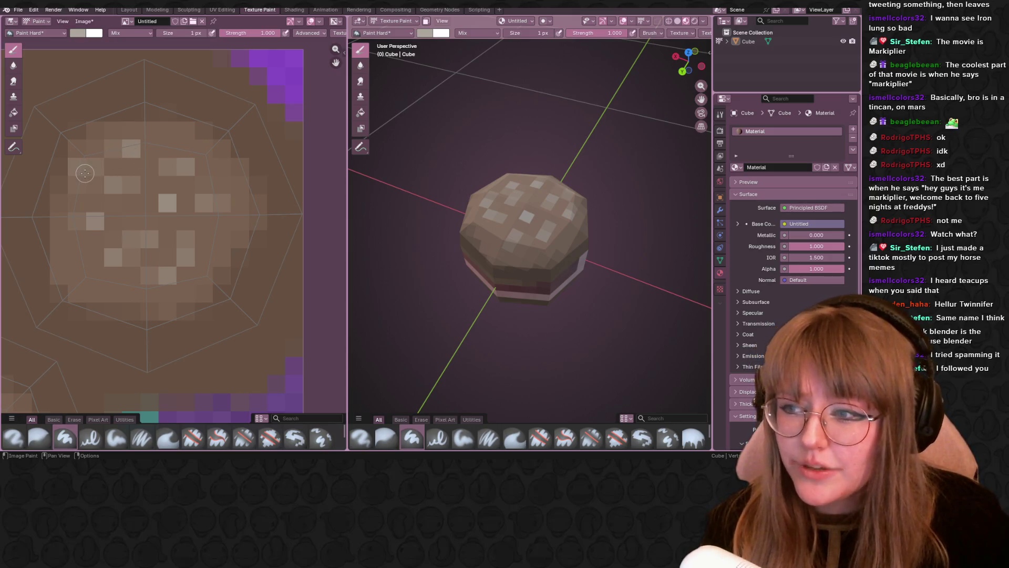
{"action": "middle_click_drag", "start_coordinate": [547, 248], "coordinate": [541, 260]}
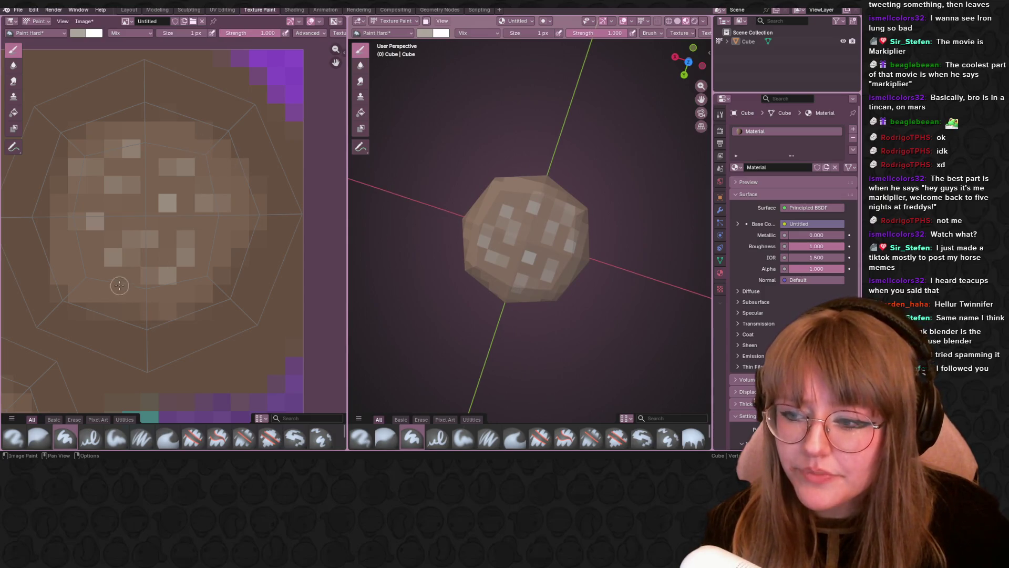
{"action": "left_click", "coordinate": [96, 292]}
{"action": "mouse_move", "coordinate": [432, 172]}
{"action": "middle_mouse_down"}
{"action": "mouse_move", "coordinate": [583, 263]}
{"action": "mouse_move", "coordinate": [586, 231]}
{"action": "mouse_move", "coordinate": [588, 247]}
{"action": "mouse_move", "coordinate": [646, 284]}
{"action": "mouse_move", "coordinate": [640, 246]}
{"action": "mouse_move", "coordinate": [575, 134]}
{"action": "mouse_move", "coordinate": [473, 200]}
{"action": "mouse_move", "coordinate": [413, 222]}
{"action": "middle_mouse_up"}
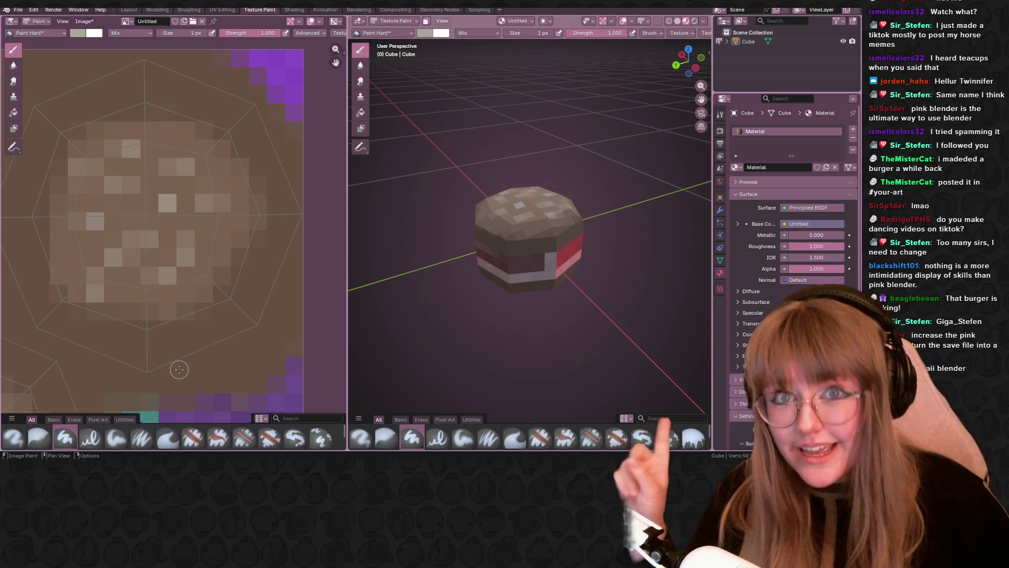
{"action": "scroll", "coordinate": [510, 301], "scroll_direction": "down", "scroll_amount": 2}
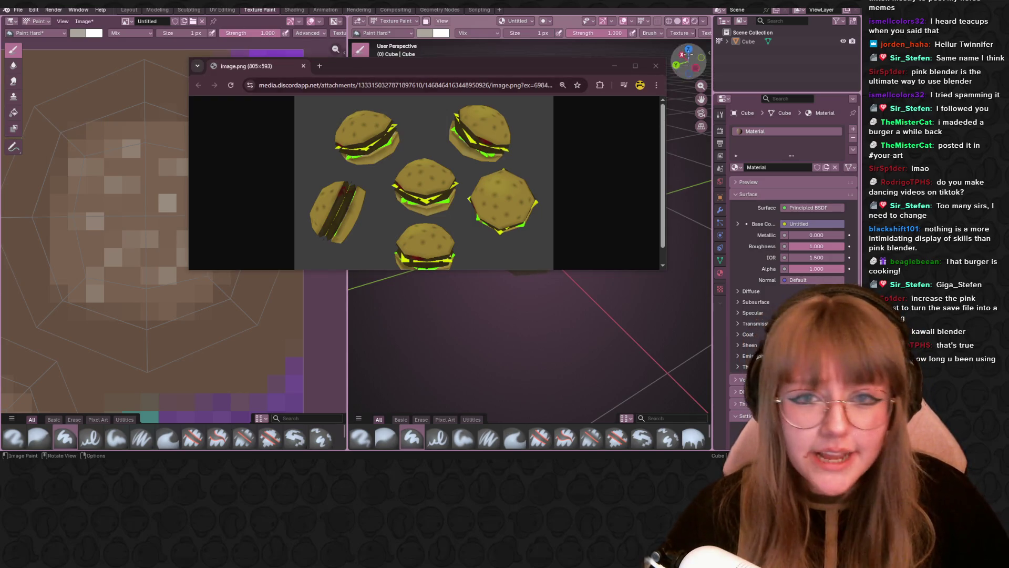
{"action": "left_click", "coordinate": [651, 66]}
{"action": "mouse_move", "coordinate": [526, 158]}
{"action": "middle_mouse_down"}
{"action": "mouse_move", "coordinate": [526, 221]}
{"action": "mouse_move", "coordinate": [504, 200]}
{"action": "middle_mouse_up"}
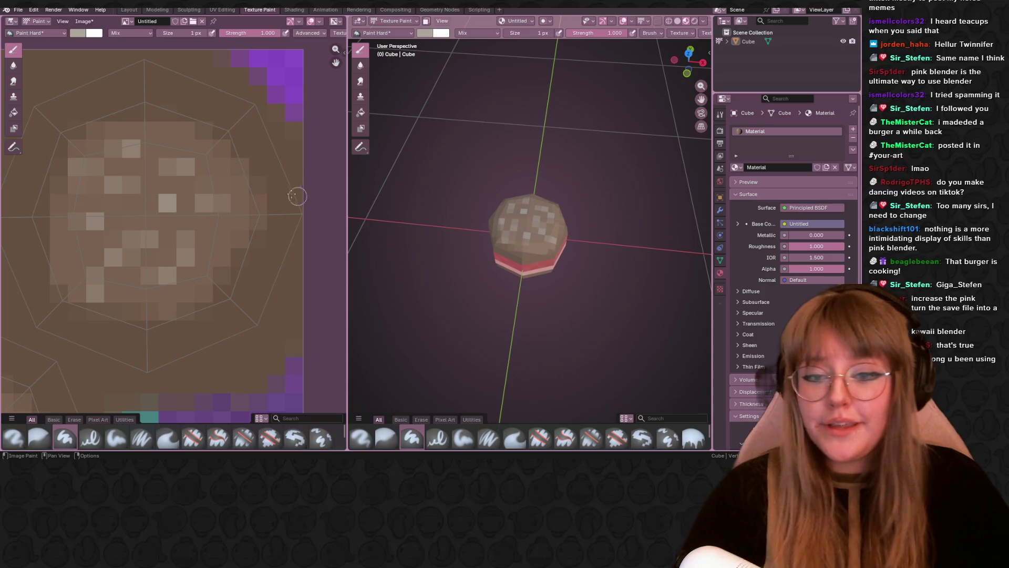
{"action": "scroll", "coordinate": [226, 174], "scroll_direction": "down", "scroll_amount": 4}
{"action": "middle_click_drag", "start_coordinate": [226, 173], "coordinate": [265, 140]}
{"action": "mouse_move", "coordinate": [531, 231]}
{"action": "middle_mouse_down"}
{"action": "mouse_move", "coordinate": [566, 243]}
{"action": "mouse_move", "coordinate": [562, 315]}
{"action": "middle_mouse_up"}
{"action": "middle_click_drag", "start_coordinate": [189, 283], "coordinate": [224, 236]}
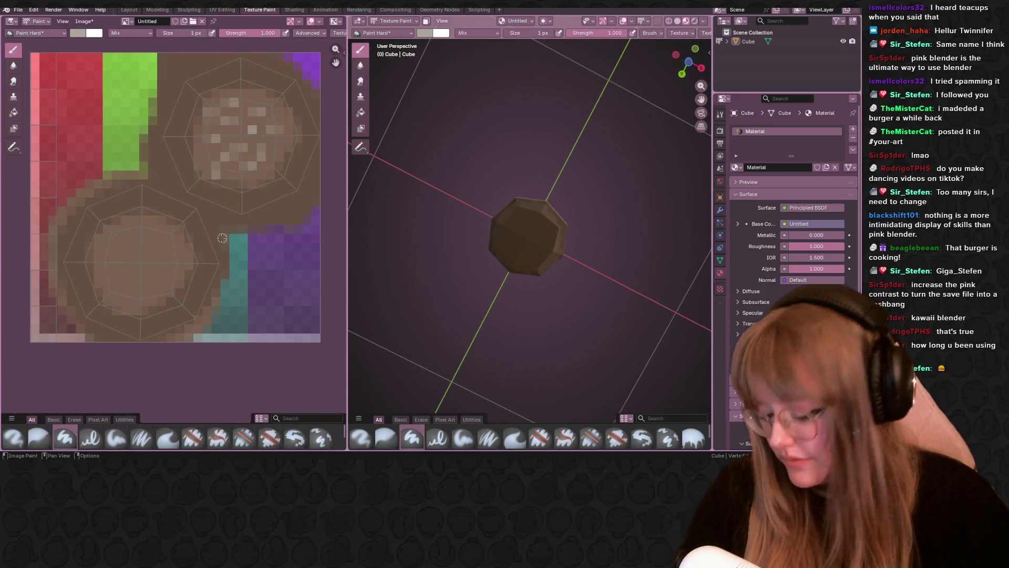
{"action": "mouse_move", "coordinate": [531, 236]}
{"action": "middle_mouse_down"}
{"action": "mouse_move", "coordinate": [532, 200]}
{"action": "mouse_move", "coordinate": [537, 268]}
{"action": "mouse_move", "coordinate": [568, 305]}
{"action": "middle_mouse_up"}
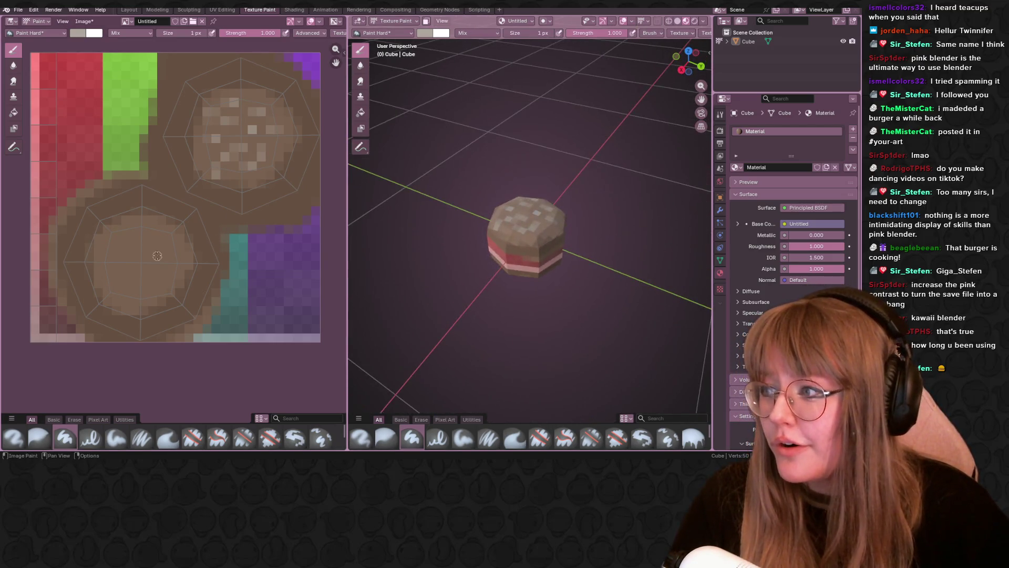
{"action": "middle_click_drag", "start_coordinate": [664, 205], "coordinate": [667, 221]}
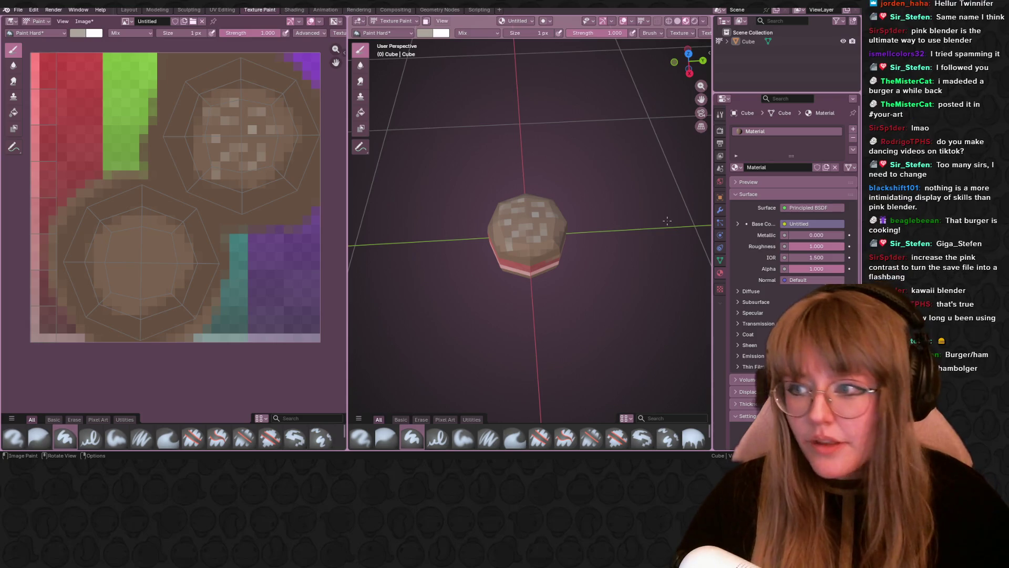
{"action": "mouse_move", "coordinate": [201, 291]}
{"action": "middle_mouse_down"}
{"action": "mouse_move", "coordinate": [237, 284]}
{"action": "mouse_move", "coordinate": [252, 329]}
{"action": "mouse_move", "coordinate": [221, 312]}
{"action": "middle_mouse_up"}
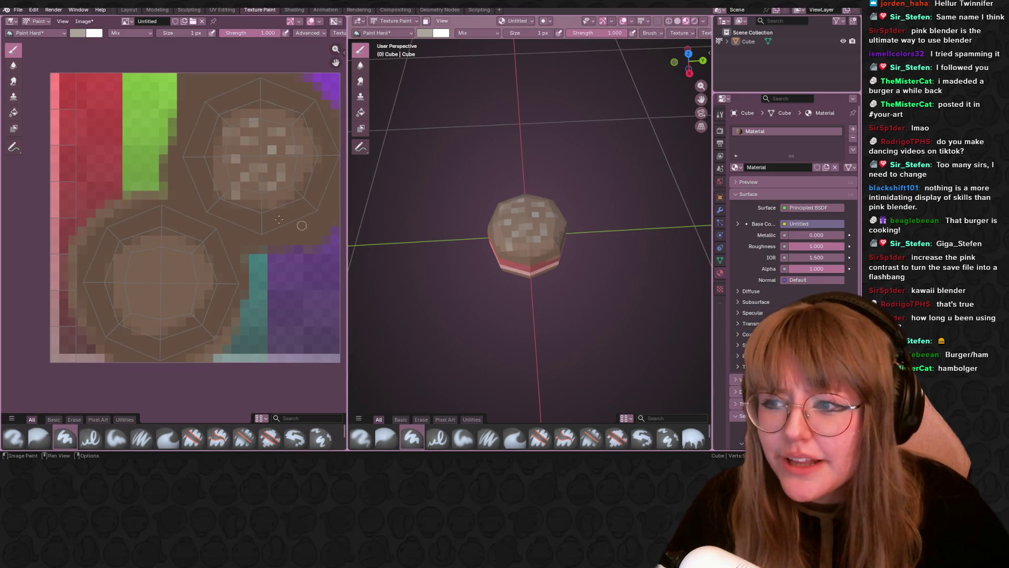
{"action": "scroll", "coordinate": [188, 178], "scroll_direction": "down", "scroll_amount": 3}
{"action": "scroll", "coordinate": [399, 260], "scroll_direction": "up", "scroll_amount": 4}
{"action": "mouse_move", "coordinate": [400, 259]}
{"action": "middle_mouse_down"}
{"action": "mouse_move", "coordinate": [410, 247]}
{"action": "mouse_move", "coordinate": [400, 278]}
{"action": "middle_mouse_up"}
{"action": "scroll", "coordinate": [399, 260], "scroll_direction": "up", "scroll_amount": 2}
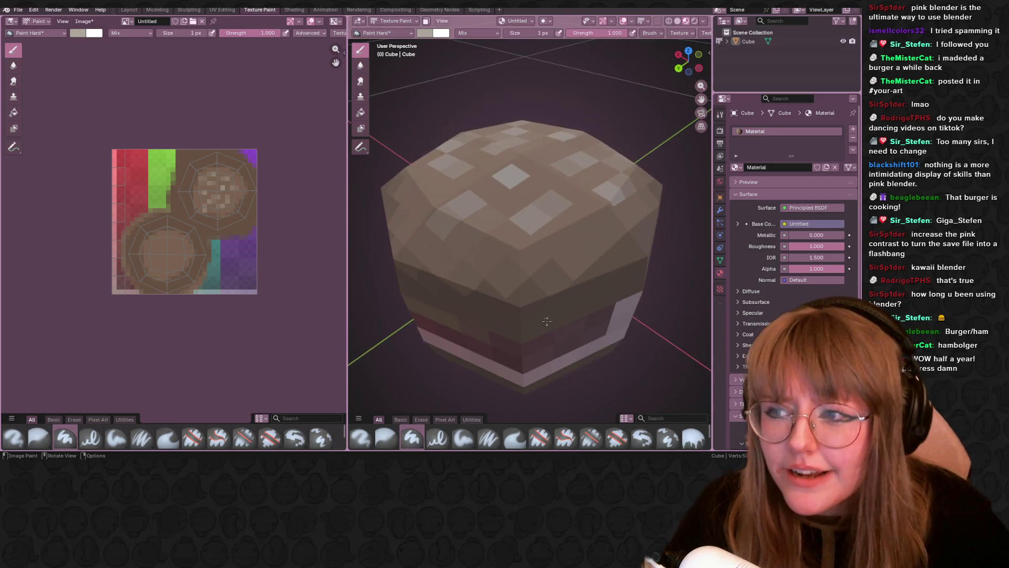
{"action": "left_click", "coordinate": [222, 9]}
Select the side band's UV strip and slide it toward the texture's right edge.
{"action": "mouse_move", "coordinate": [557, 284]}
{"action": "middle_mouse_down"}
{"action": "mouse_move", "coordinate": [574, 301]}
{"action": "mouse_move", "coordinate": [547, 273]}
{"action": "middle_mouse_up"}
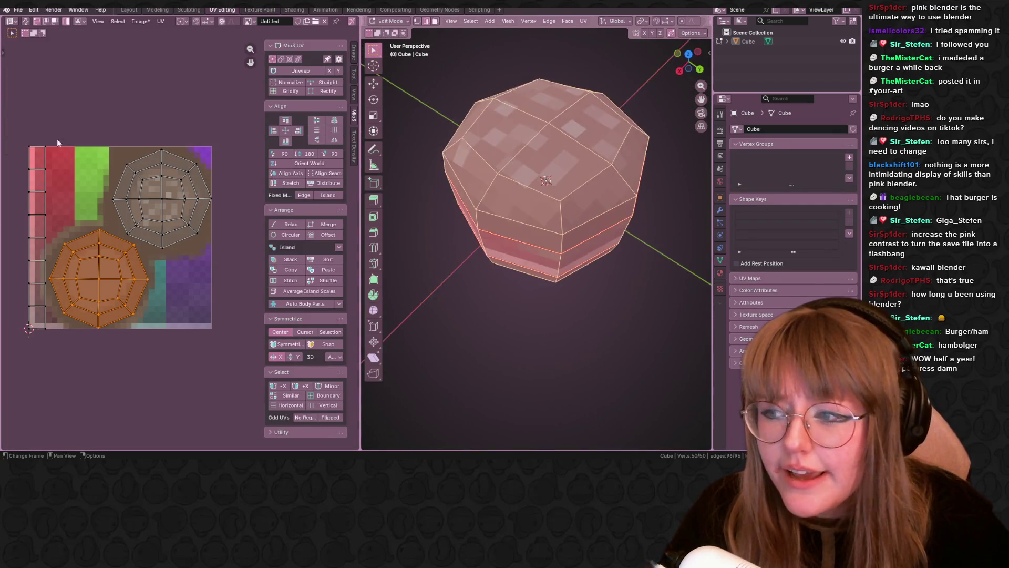
{"action": "left_click_drag", "start_coordinate": [10, 121], "coordinate": [47, 320]}
{"action": "key", "text": "g"}
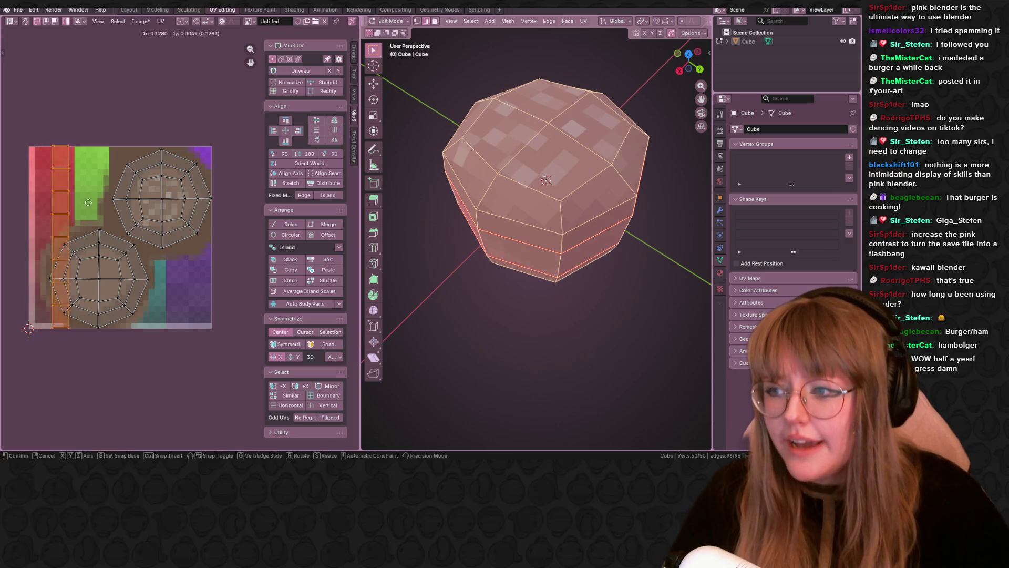
{"action": "left_click", "coordinate": [211, 324]}
{"action": "scroll", "coordinate": [239, 354], "scroll_direction": "up", "scroll_amount": 3}
{"action": "scroll", "coordinate": [239, 354], "scroll_direction": "up", "scroll_amount": 3}
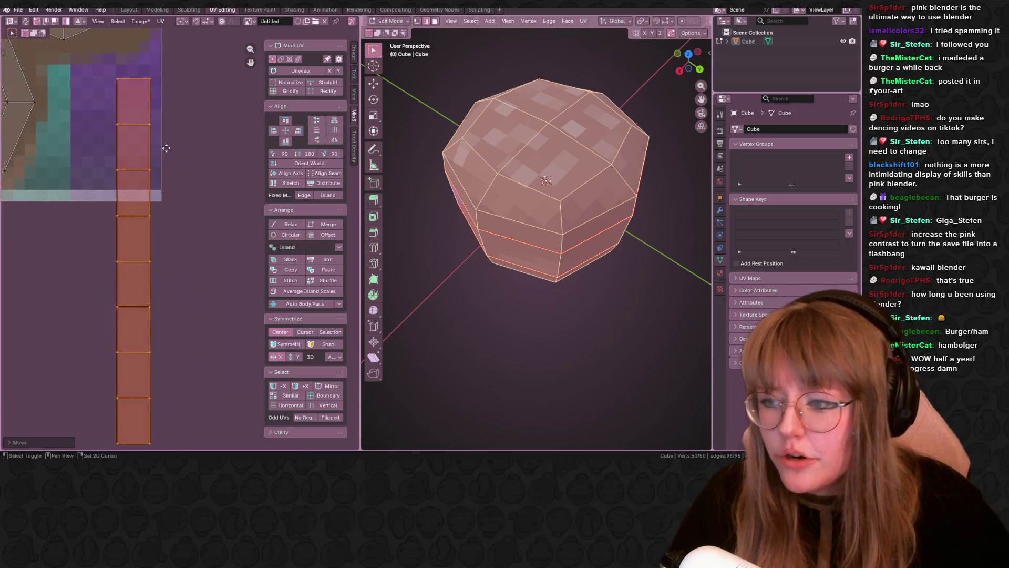
{"action": "key", "text": "g"}
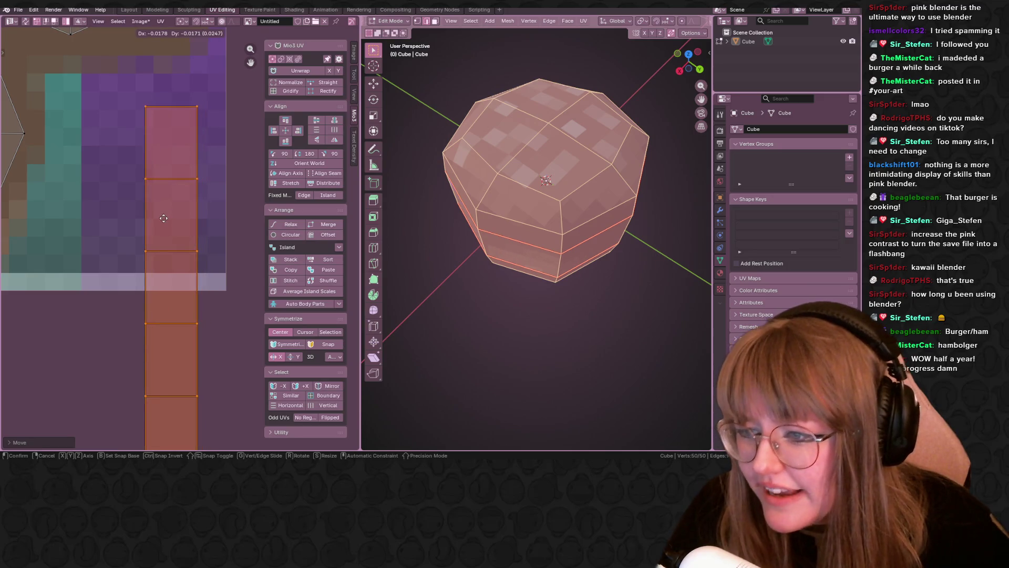
{"action": "left_click", "coordinate": [168, 229]}
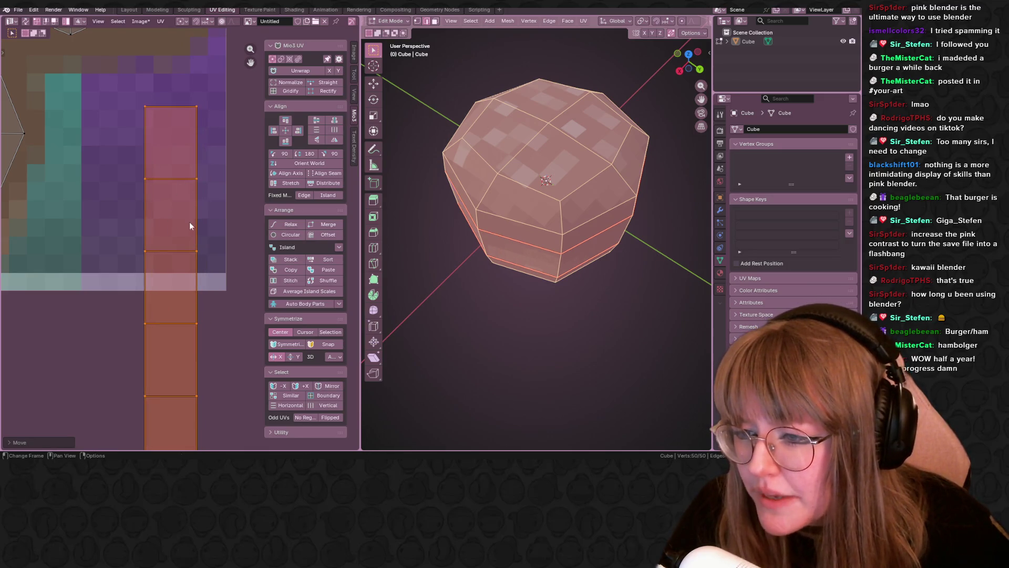
{"action": "scroll", "coordinate": [182, 226], "scroll_direction": "down", "scroll_amount": 7}
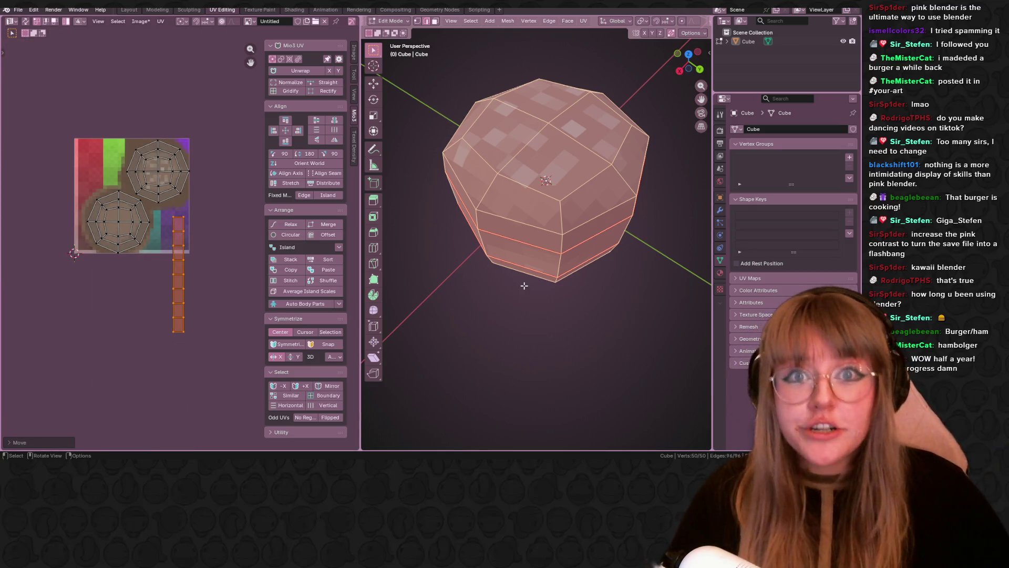
Deselect the mesh and orbit to a side view showing the purple side band.
{"action": "mouse_move", "coordinate": [624, 365]}
{"action": "middle_mouse_down"}
{"action": "mouse_move", "coordinate": [624, 289]}
{"action": "mouse_move", "coordinate": [655, 288]}
{"action": "mouse_move", "coordinate": [583, 234]}
{"action": "mouse_move", "coordinate": [612, 244]}
{"action": "mouse_move", "coordinate": [594, 284]}
{"action": "middle_mouse_up"}
{"action": "key", "text": "alt+a"}
{"action": "middle_click_drag", "start_coordinate": [552, 237], "coordinate": [510, 214]}
{"action": "left_click", "coordinate": [503, 231]}
{"action": "middle_click_drag", "start_coordinate": [631, 198], "coordinate": [503, 233]}
{"action": "mouse_move", "coordinate": [704, 174]}
{"action": "middle_mouse_down"}
{"action": "mouse_move", "coordinate": [542, 142]}
{"action": "mouse_move", "coordinate": [607, 182]}
{"action": "middle_mouse_up"}
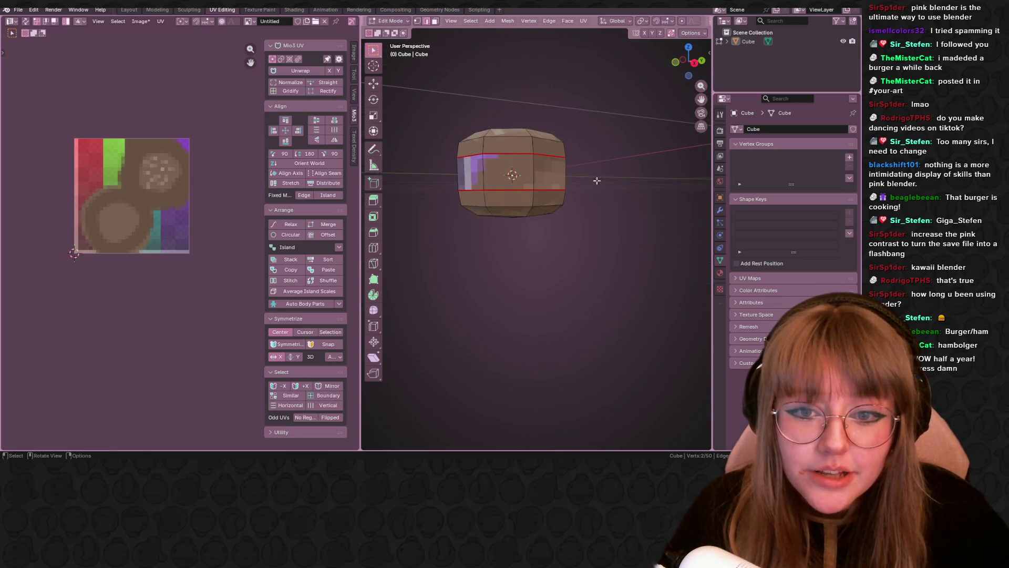
Select three adjoining side faces of the bun's band and unwrap them into a UV strip.
{"action": "mouse_move", "coordinate": [548, 166]}
{"action": "middle_mouse_down"}
{"action": "mouse_move", "coordinate": [646, 222]}
{"action": "mouse_move", "coordinate": [625, 192]}
{"action": "middle_mouse_up"}
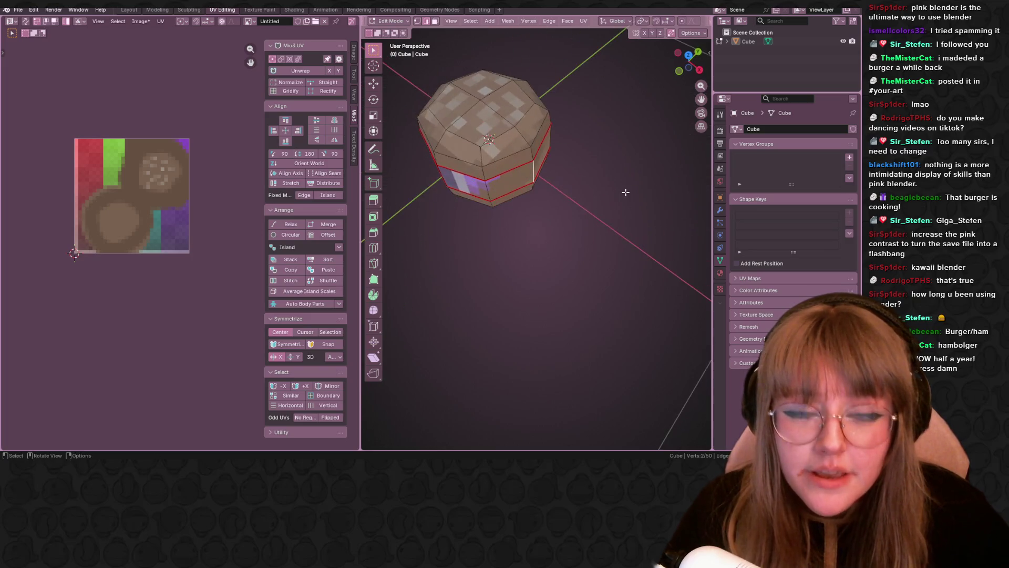
{"action": "right_click", "coordinate": [625, 192]}
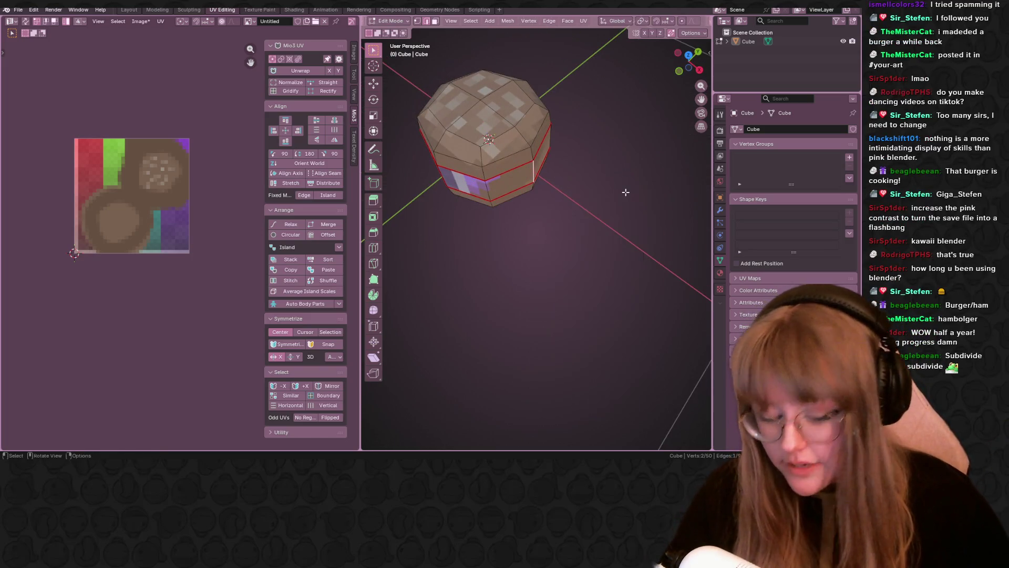
{"action": "key", "text": "Escape"}
{"action": "mouse_move", "coordinate": [633, 267]}
{"action": "middle_mouse_down"}
{"action": "mouse_move", "coordinate": [546, 202]}
{"action": "mouse_move", "coordinate": [641, 207]}
{"action": "mouse_move", "coordinate": [626, 221]}
{"action": "middle_mouse_up"}
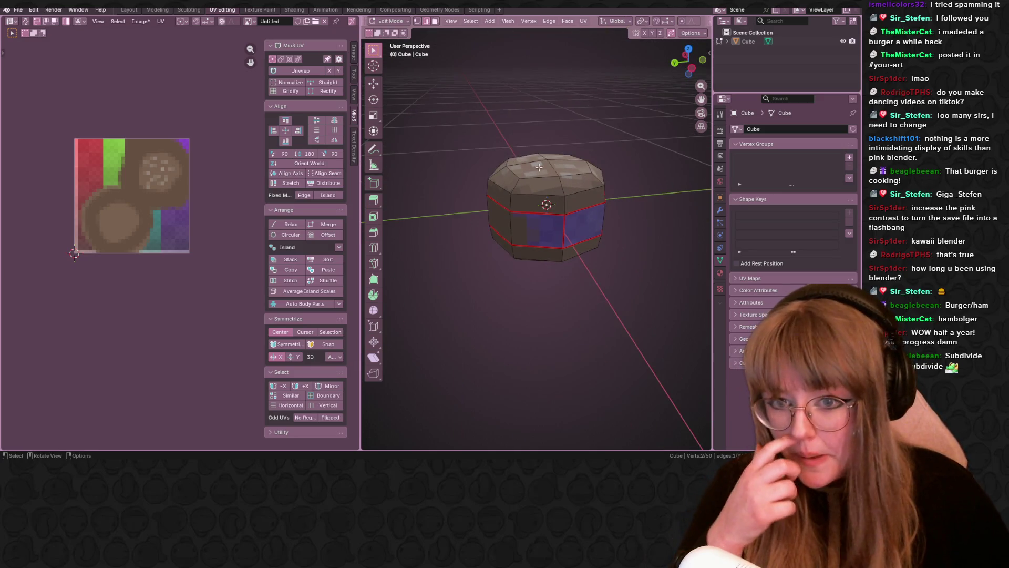
{"action": "left_click", "coordinate": [539, 237]}
{"action": "left_click", "coordinate": [498, 222], "text": "shift"}
{"action": "left_click", "coordinate": [588, 234], "text": "shift"}
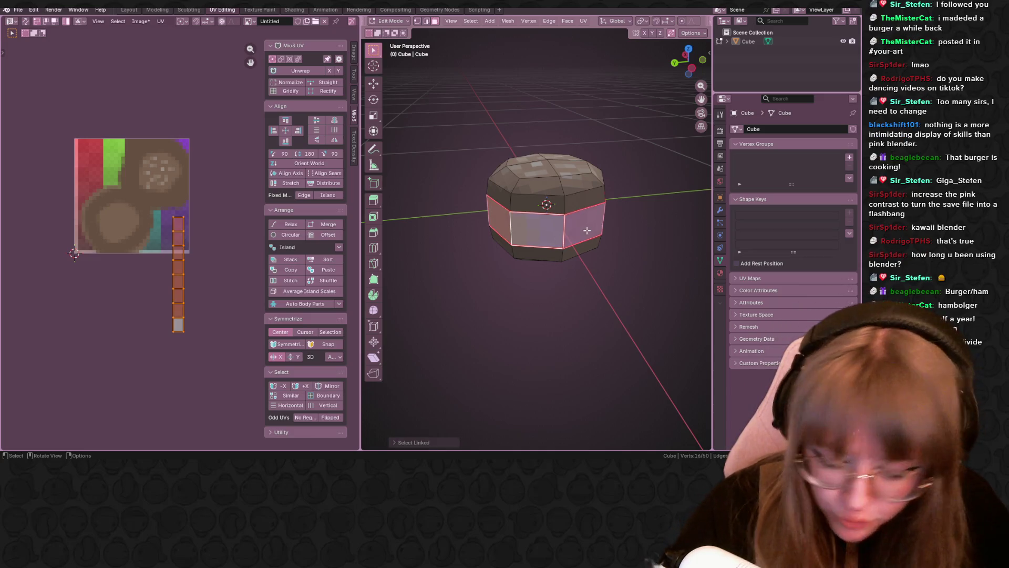
{"action": "key", "text": "u"}
{"action": "left_click", "coordinate": [587, 235]}
Select the middle UV column, shift it right and make it narrower.
{"action": "left_click", "coordinate": [113, 191]}
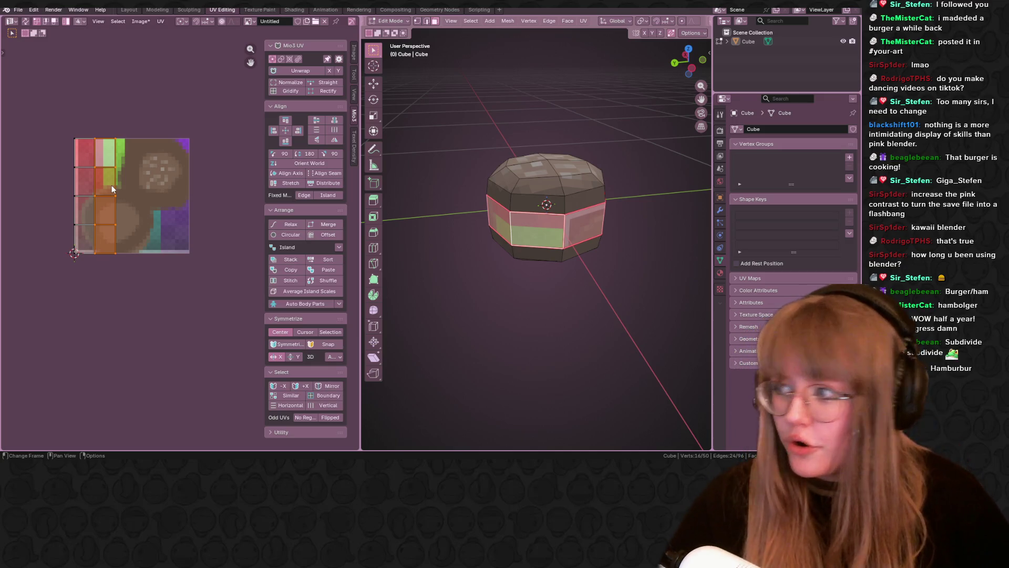
{"action": "scroll", "coordinate": [201, 247], "scroll_direction": "up", "scroll_amount": 2}
{"action": "mouse_move", "coordinate": [113, 172]}
{"action": "middle_mouse_down"}
{"action": "mouse_move", "coordinate": [132, 183]}
{"action": "mouse_move", "coordinate": [131, 220]}
{"action": "mouse_move", "coordinate": [109, 230]}
{"action": "middle_mouse_up"}
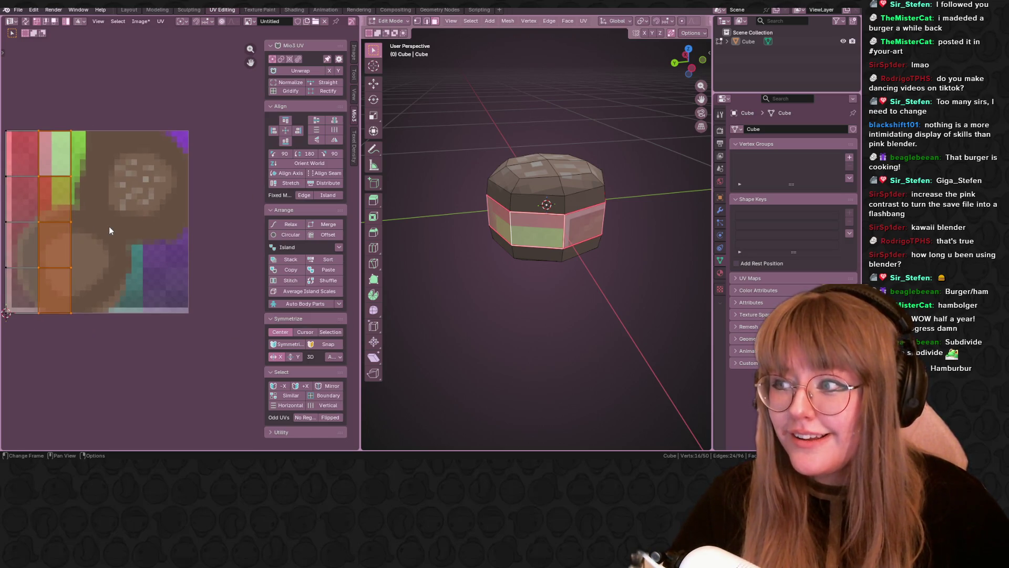
{"action": "scroll", "coordinate": [101, 227], "scroll_direction": "up", "scroll_amount": 1}
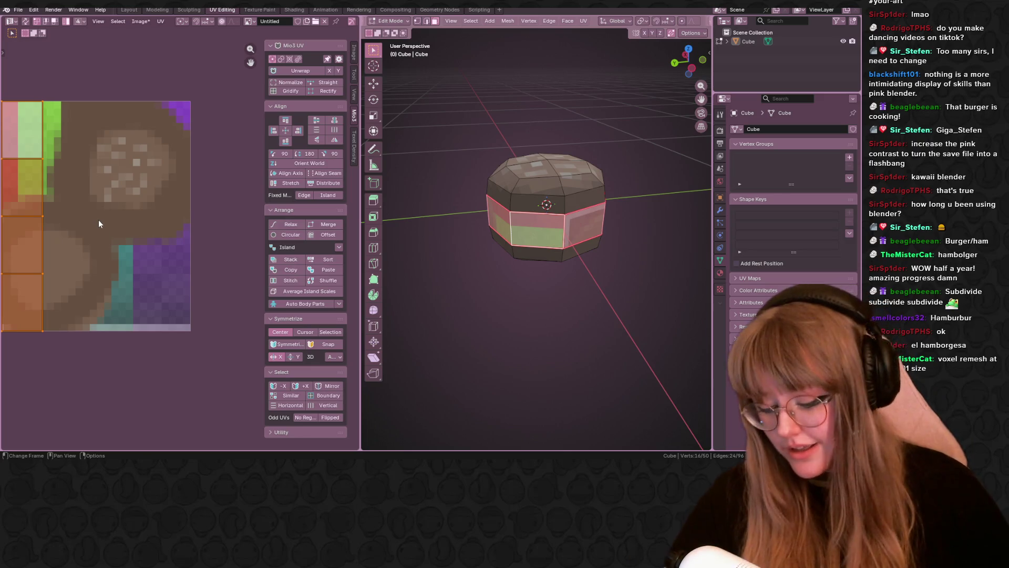
{"action": "middle_click_drag", "start_coordinate": [68, 229], "coordinate": [122, 226]}
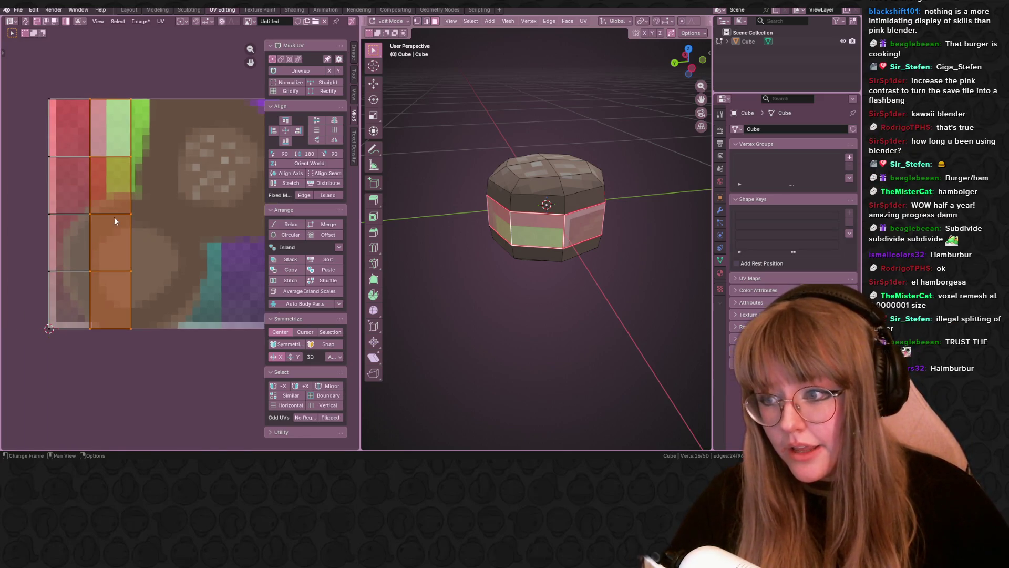
{"action": "key", "text": "g"}
{"action": "key", "text": "s"}
{"action": "left_click", "coordinate": [224, 218]}
{"action": "middle_click_drag", "start_coordinate": [225, 218], "coordinate": [149, 180]}
Resize and fit the column onto the pink-purple stripe at the texture's right edge.
{"action": "key", "text": "g"}
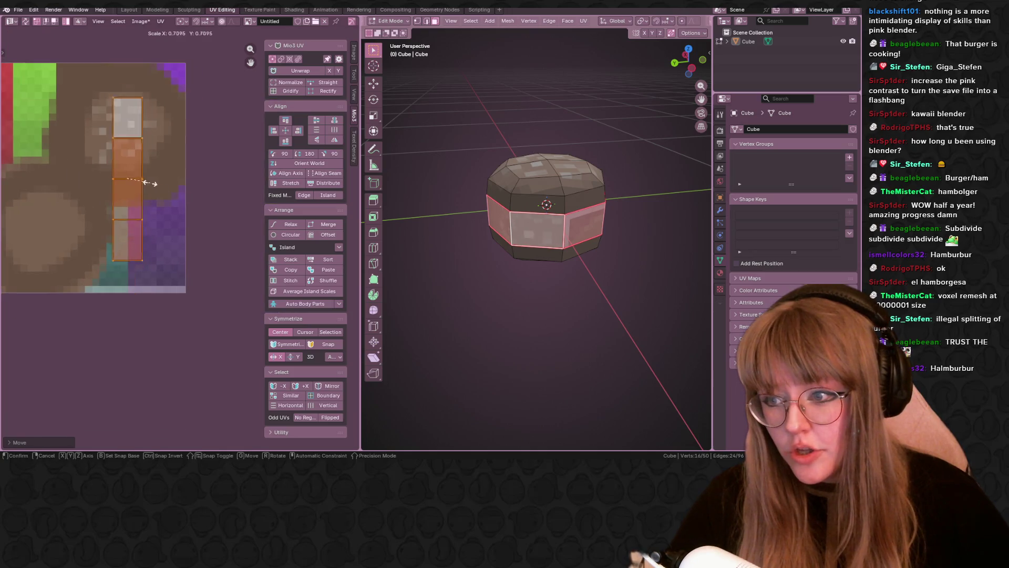
{"action": "left_click", "coordinate": [180, 239]}
{"action": "scroll", "coordinate": [179, 238], "scroll_direction": "up", "scroll_amount": 2}
{"action": "middle_click_drag", "start_coordinate": [180, 239], "coordinate": [136, 153]}
{"action": "key", "text": "s"}
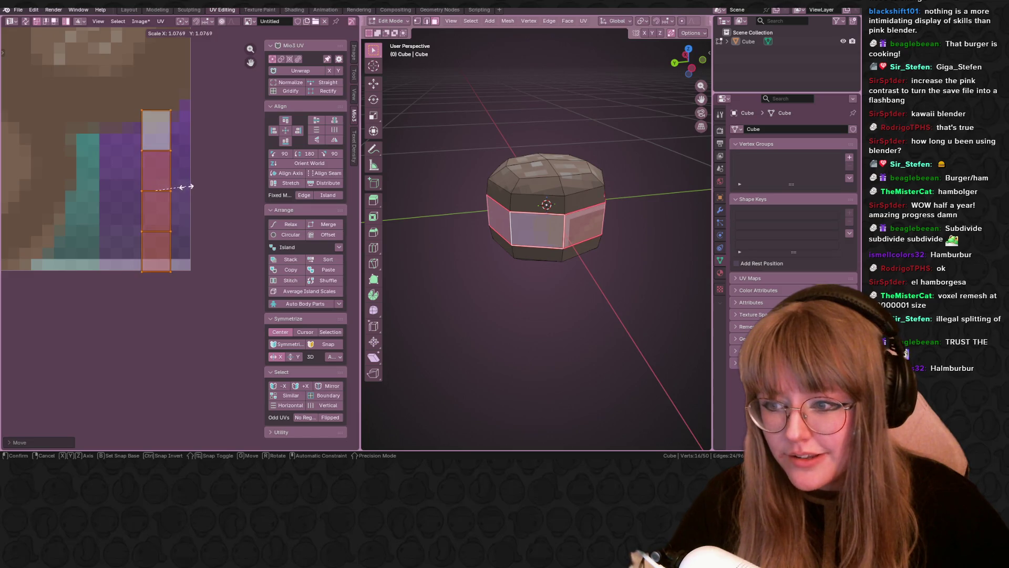
{"action": "left_click", "coordinate": [193, 198]}
{"action": "key", "text": "g"}
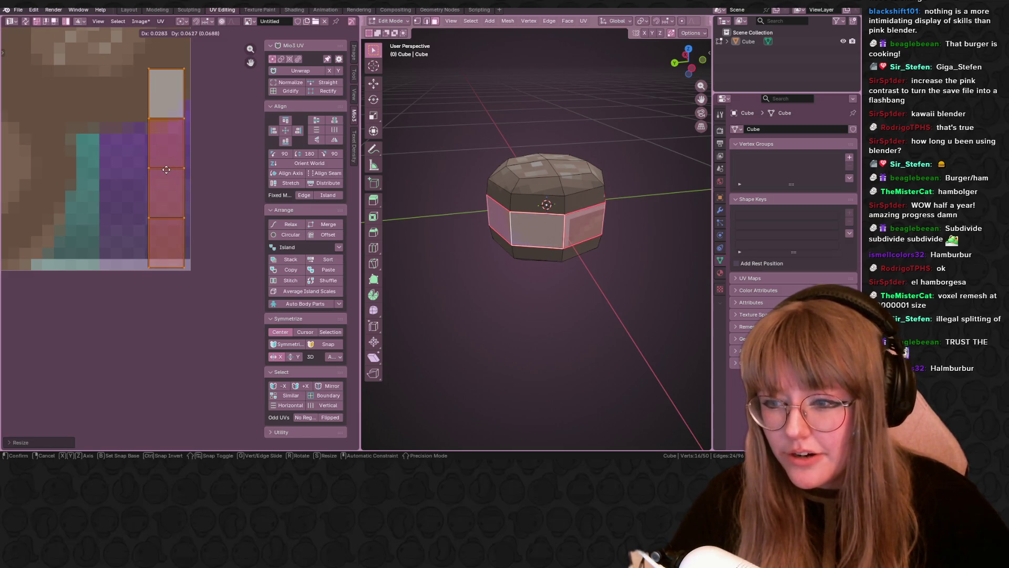
{"action": "left_click", "coordinate": [173, 163]}
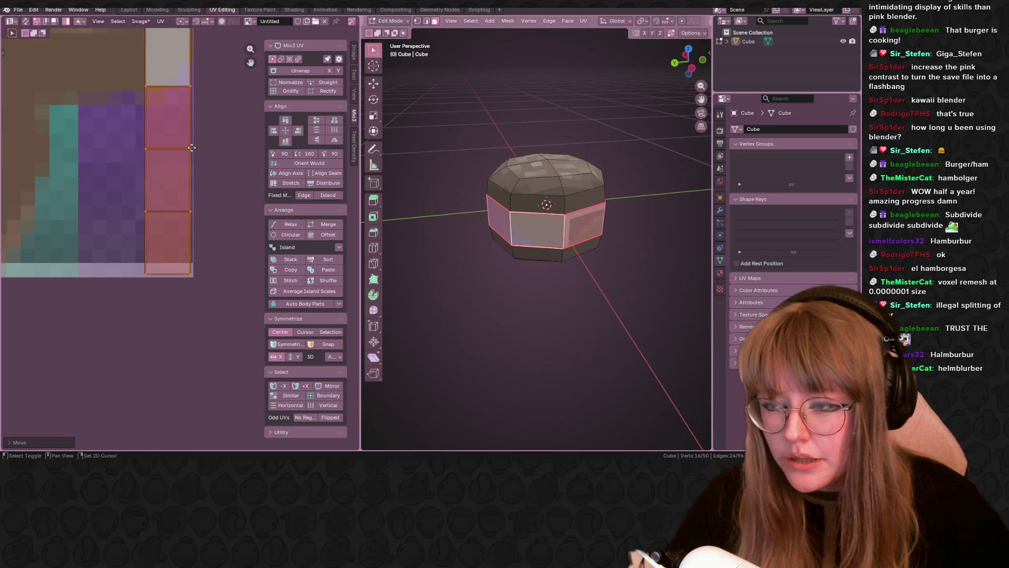
{"action": "middle_click_drag", "start_coordinate": [191, 140], "coordinate": [203, 162]}
{"action": "scroll", "coordinate": [199, 151], "scroll_direction": "down", "scroll_amount": 2}
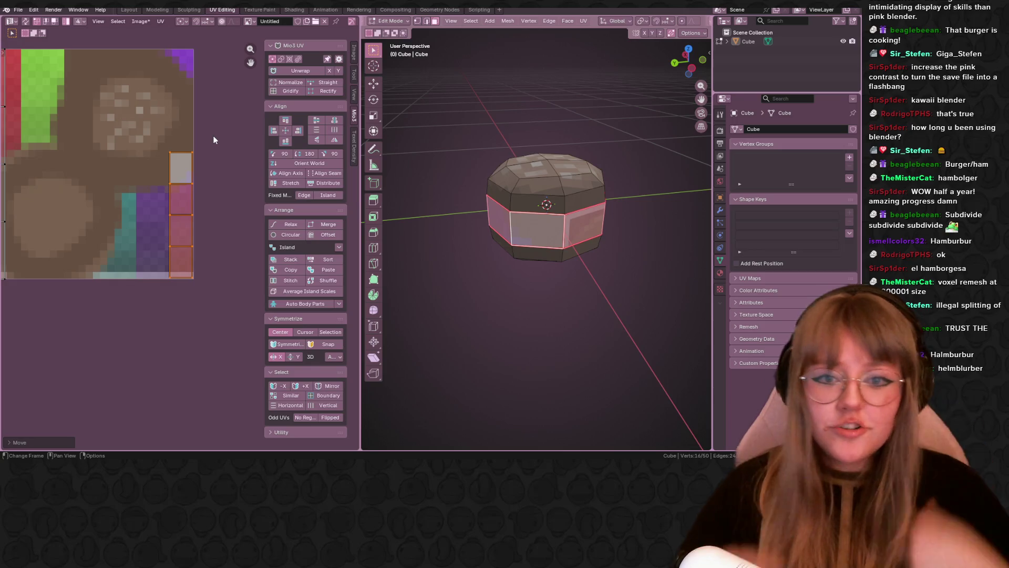
{"action": "scroll", "coordinate": [126, 252], "scroll_direction": "up", "scroll_amount": 2}
{"action": "scroll", "coordinate": [126, 251], "scroll_direction": "down", "scroll_amount": 4}
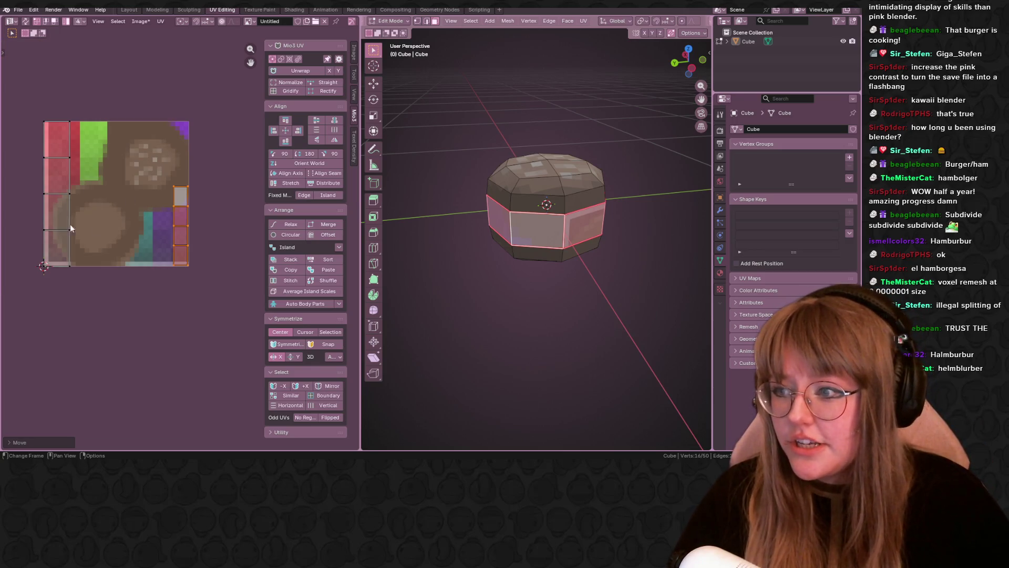
Select the left UV column and move it toward the texture's left edge.
{"action": "left_click", "coordinate": [56, 202]}
{"action": "middle_click_drag", "start_coordinate": [56, 202], "coordinate": [184, 285]}
{"action": "key", "text": "g"}
{"action": "left_click", "coordinate": [169, 275]}
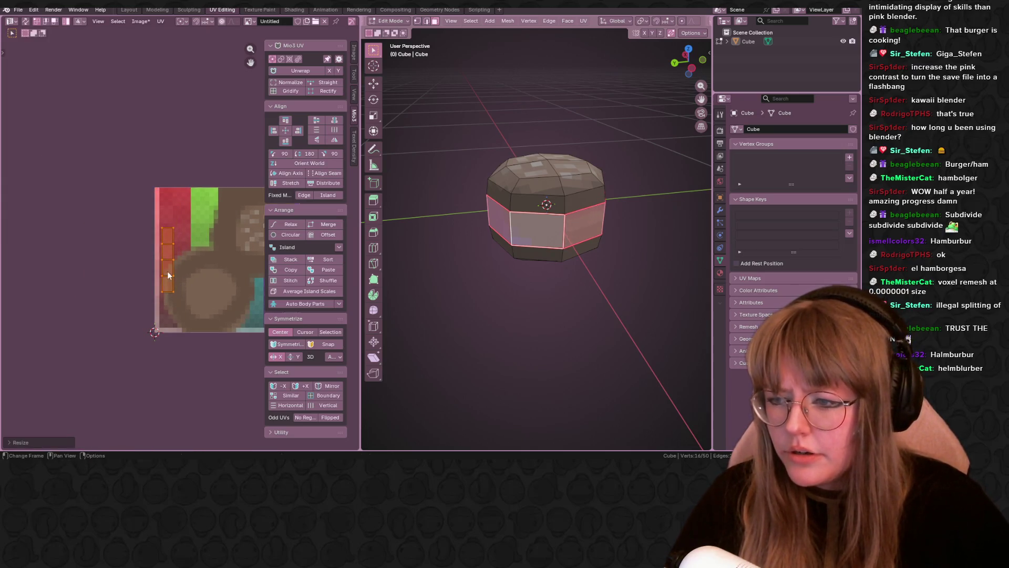
{"action": "scroll", "coordinate": [170, 218], "scroll_direction": "up", "scroll_amount": 2}
{"action": "middle_click_drag", "start_coordinate": [171, 219], "coordinate": [190, 186]}
Enlarge the left column slightly and settle it over the red stripe.
{"action": "key", "text": "s"}
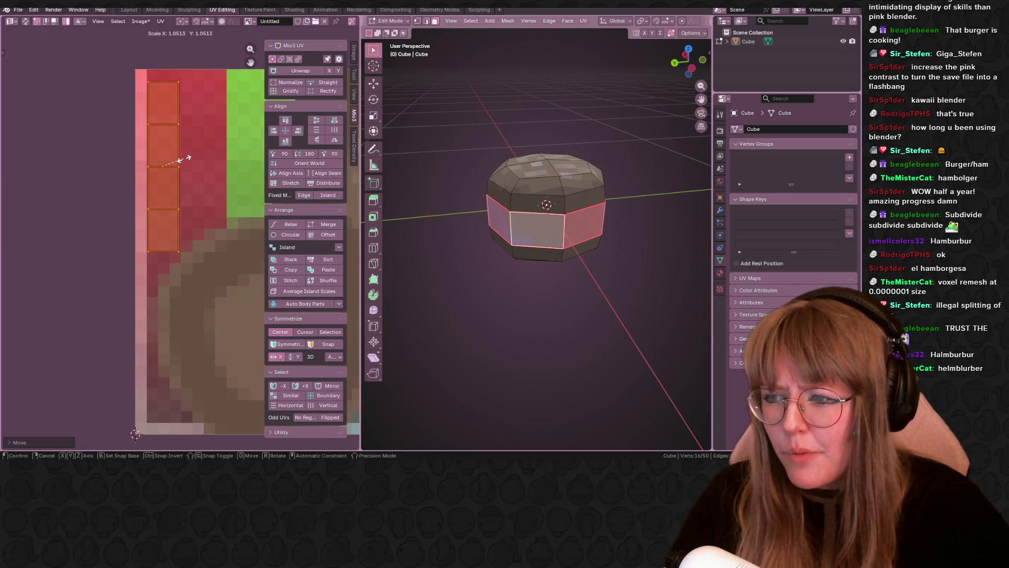
{"action": "left_click", "coordinate": [191, 165]}
{"action": "key", "text": "g"}
{"action": "left_click", "coordinate": [180, 167]}
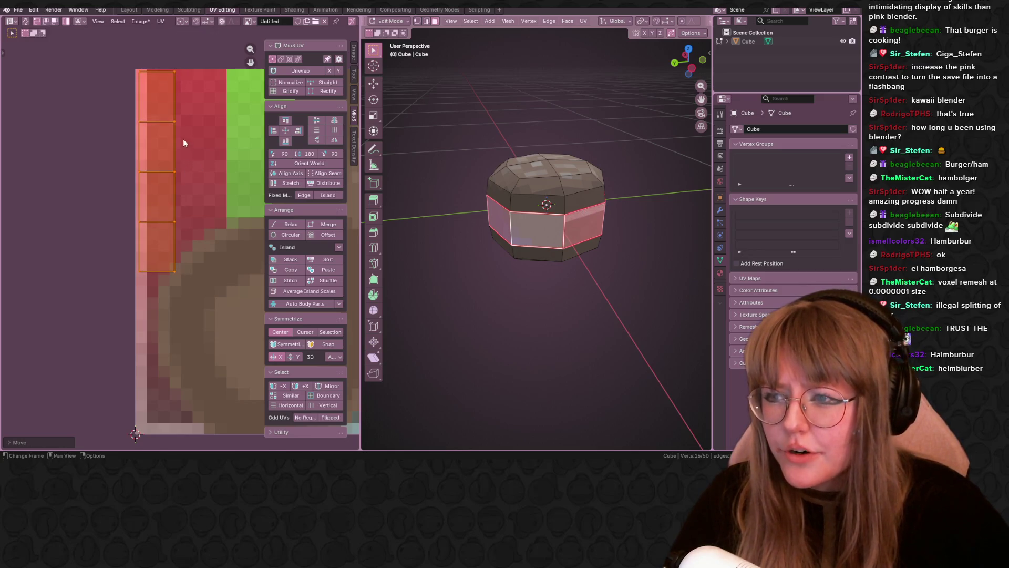
{"action": "scroll", "coordinate": [168, 173], "scroll_direction": "up", "scroll_amount": 2}
{"action": "key", "text": "g"}
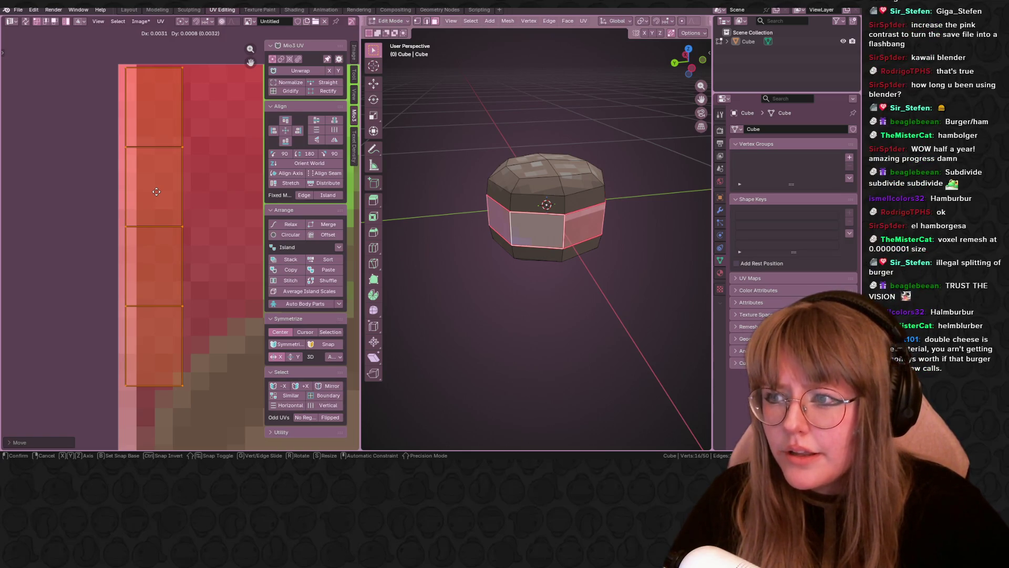
{"action": "left_click", "coordinate": [157, 192]}
{"action": "middle_click_drag", "start_coordinate": [214, 164], "coordinate": [229, 228]}
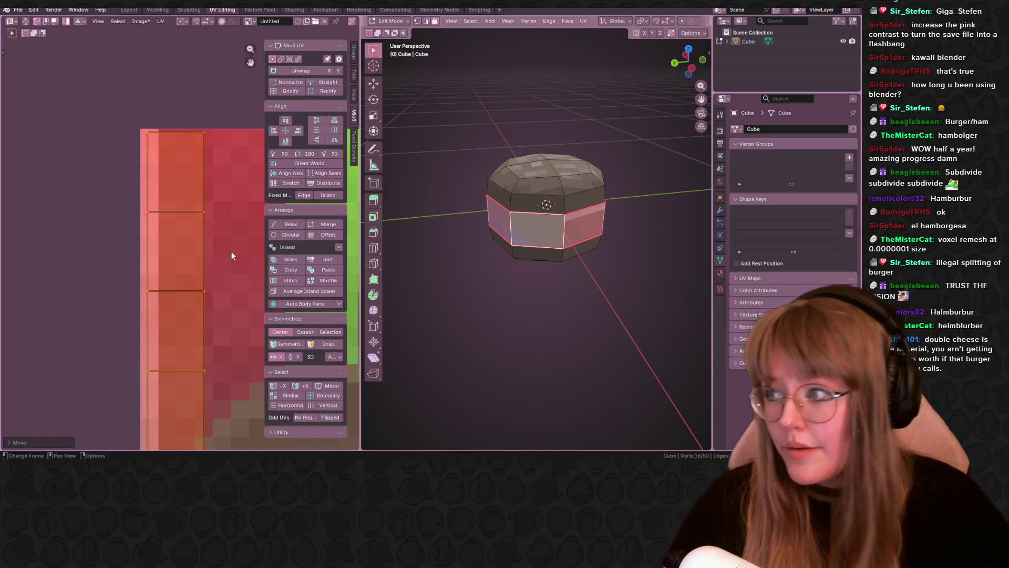
{"action": "scroll", "coordinate": [231, 251], "scroll_direction": "down", "scroll_amount": 1}
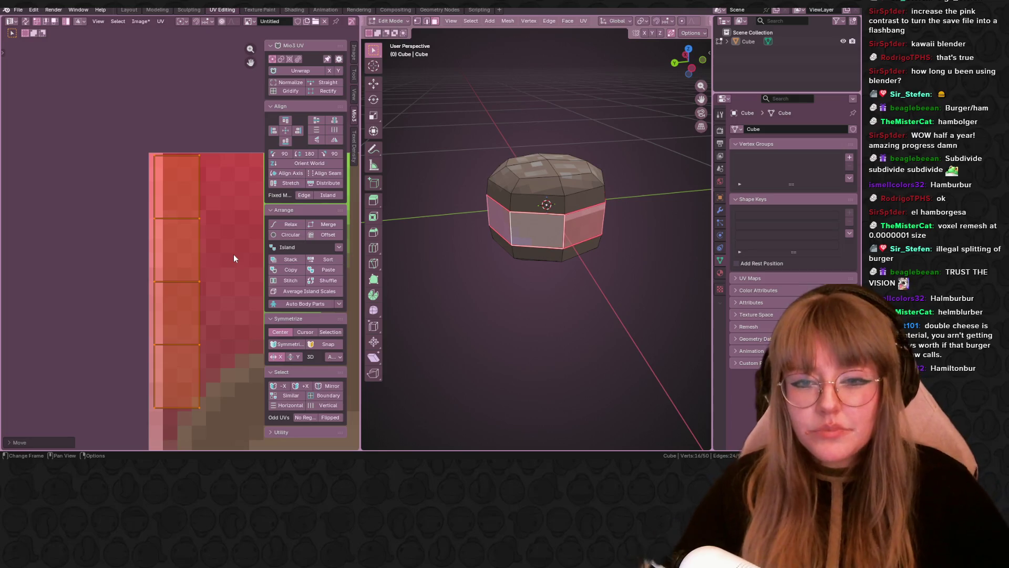
Show the bun's still-empty modifier list in Modifier Properties.
{"action": "left_click", "coordinate": [720, 209]}
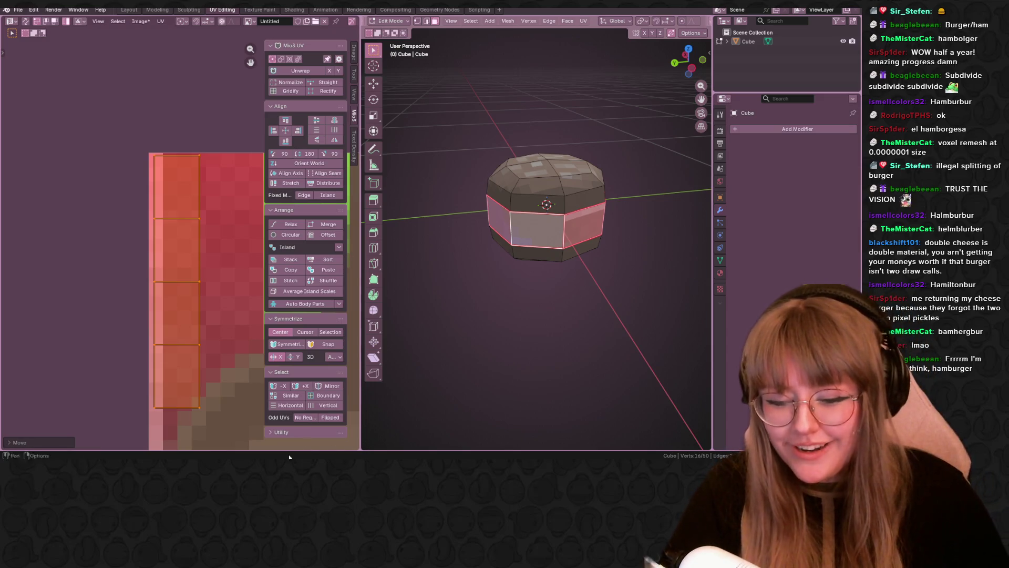
{"action": "mouse_move", "coordinate": [228, 458]}
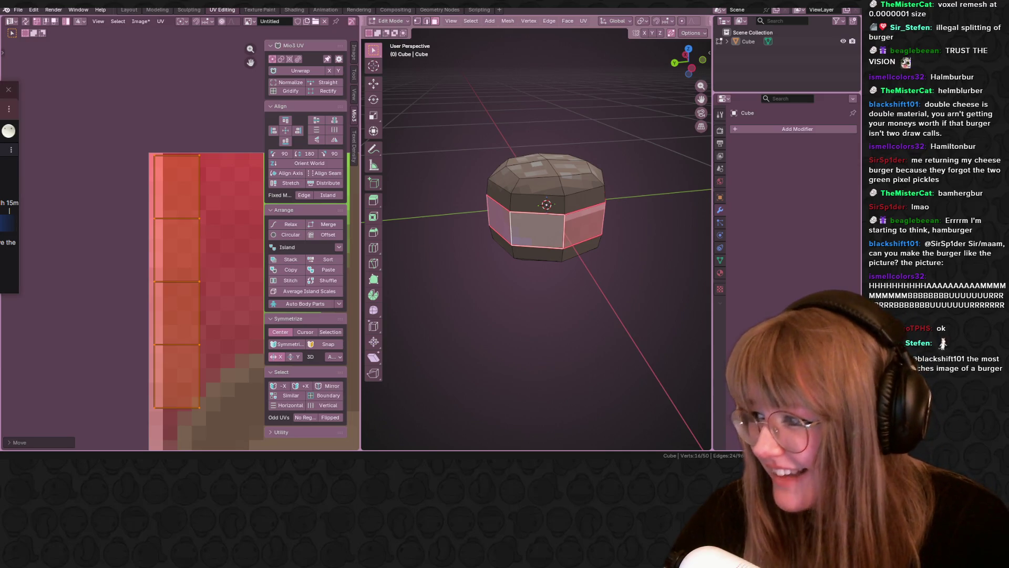
{"action": "mouse_move", "coordinate": [570, 333]}
{"action": "middle_mouse_down"}
{"action": "mouse_move", "coordinate": [531, 263]}
{"action": "mouse_move", "coordinate": [515, 193]}
{"action": "middle_mouse_up"}
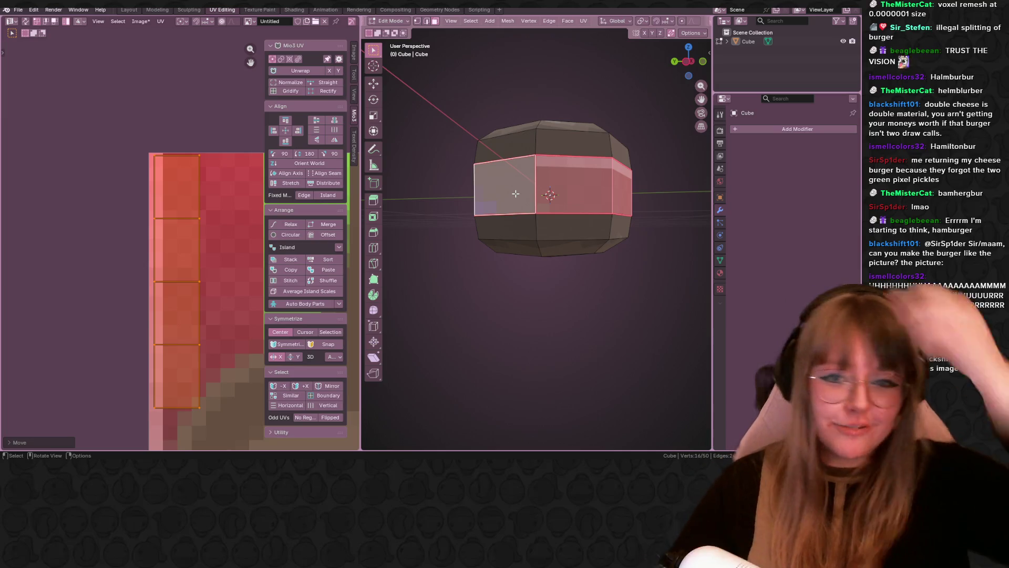
Deselect the side-band faces and orbit to inspect the red-pink striped band.
{"action": "mouse_move", "coordinate": [644, 153]}
{"action": "middle_mouse_down"}
{"action": "mouse_move", "coordinate": [591, 345]}
{"action": "mouse_move", "coordinate": [642, 249]}
{"action": "mouse_move", "coordinate": [566, 216]}
{"action": "middle_mouse_up"}
{"action": "scroll", "coordinate": [566, 216], "scroll_direction": "down", "scroll_amount": 5}
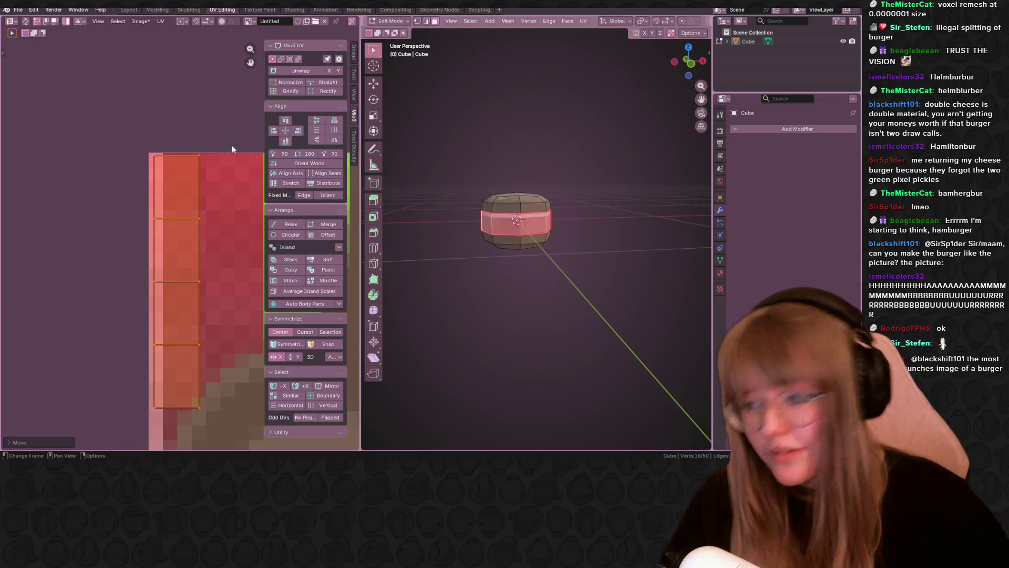
{"action": "scroll", "coordinate": [180, 246], "scroll_direction": "down", "scroll_amount": 1}
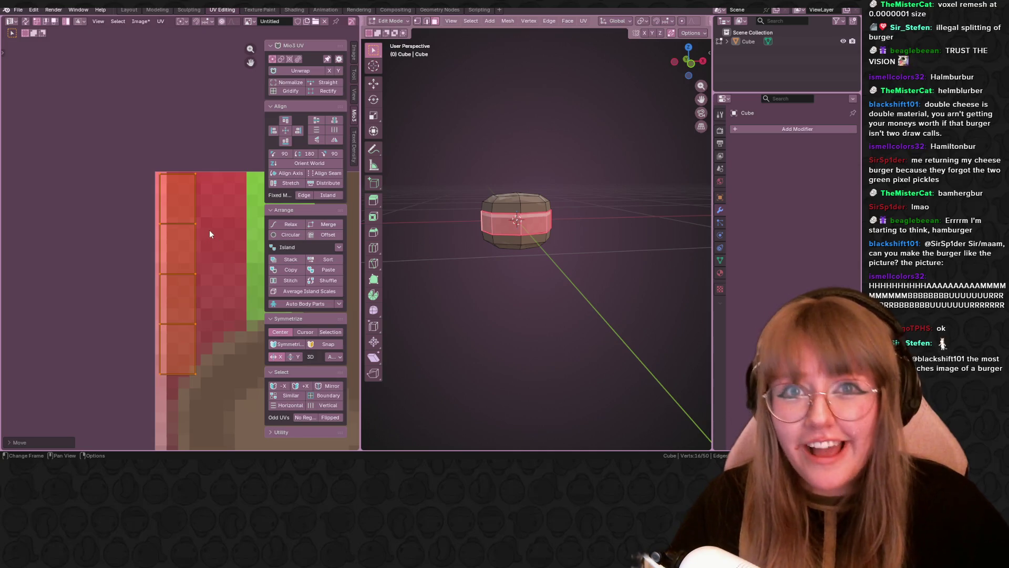
{"action": "middle_click_drag", "start_coordinate": [159, 316], "coordinate": [129, 193]}
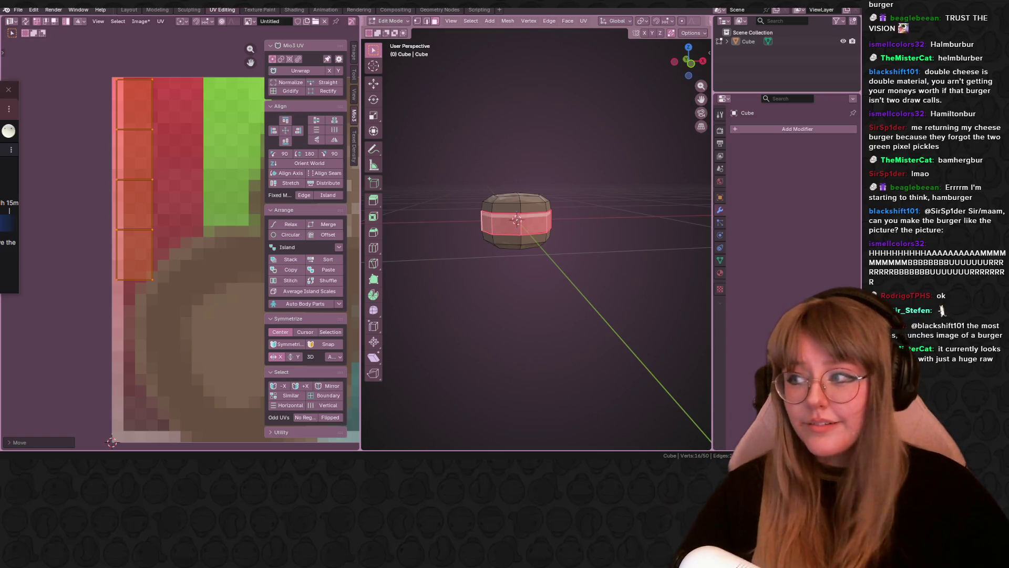
{"action": "left_click", "coordinate": [599, 349]}
{"action": "mouse_move", "coordinate": [629, 317]}
{"action": "middle_mouse_down"}
{"action": "mouse_move", "coordinate": [629, 253]}
{"action": "mouse_move", "coordinate": [604, 279]}
{"action": "mouse_move", "coordinate": [597, 255]}
{"action": "mouse_move", "coordinate": [613, 273]}
{"action": "middle_mouse_up"}
{"action": "mouse_move", "coordinate": [495, 317]}
{"action": "middle_mouse_down"}
{"action": "mouse_move", "coordinate": [597, 292]}
{"action": "mouse_move", "coordinate": [671, 300]}
{"action": "mouse_move", "coordinate": [602, 330]}
{"action": "mouse_move", "coordinate": [532, 331]}
{"action": "mouse_move", "coordinate": [514, 322]}
{"action": "mouse_move", "coordinate": [606, 268]}
{"action": "mouse_move", "coordinate": [572, 230]}
{"action": "mouse_move", "coordinate": [521, 231]}
{"action": "middle_mouse_up"}
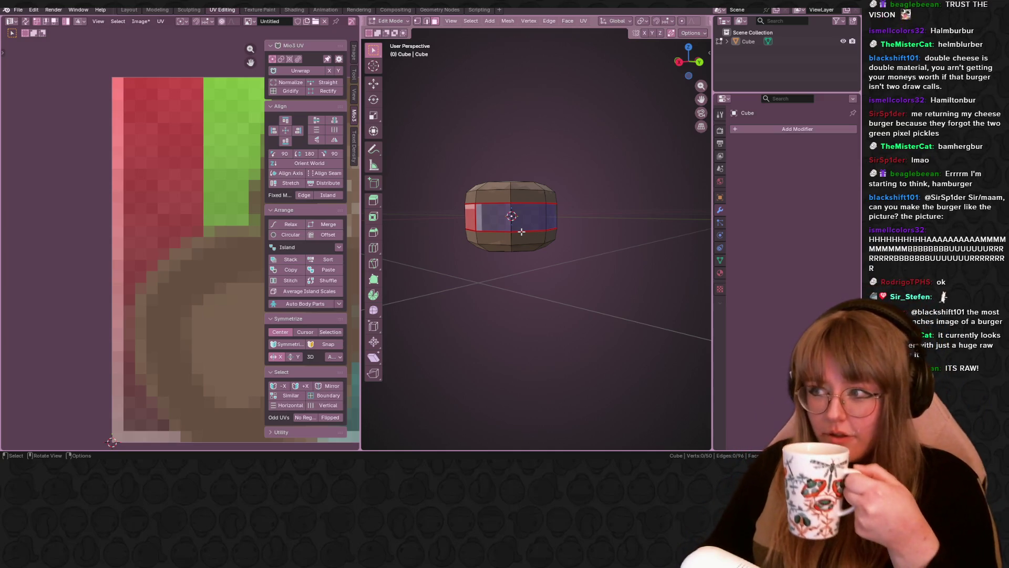
{"action": "middle_click_drag", "start_coordinate": [521, 231], "coordinate": [455, 373]}
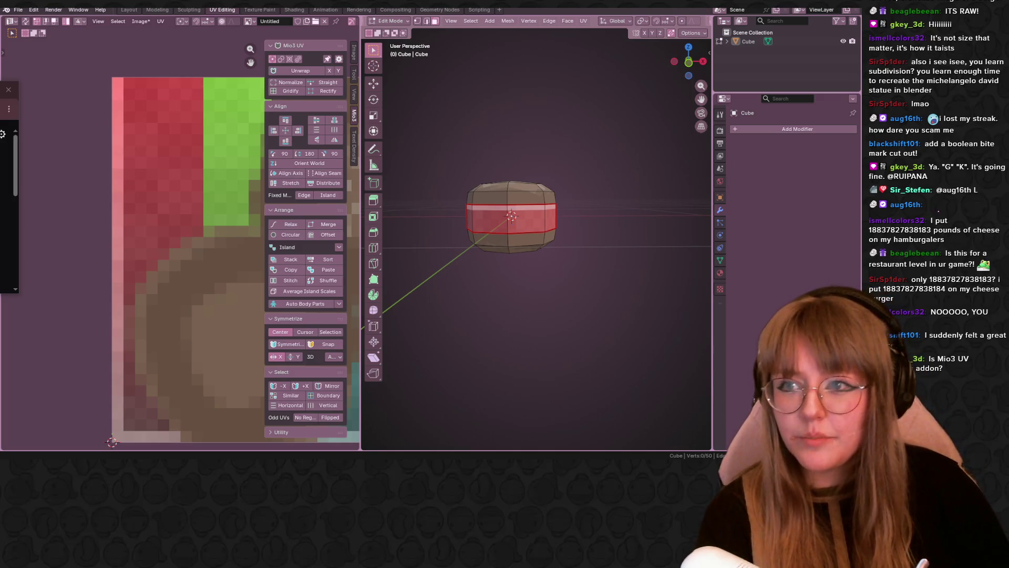
Run Mio3 UV's Unwrap, which fails with a Python error, then show the Texel Density tools.
{"action": "left_click", "coordinate": [307, 72]}
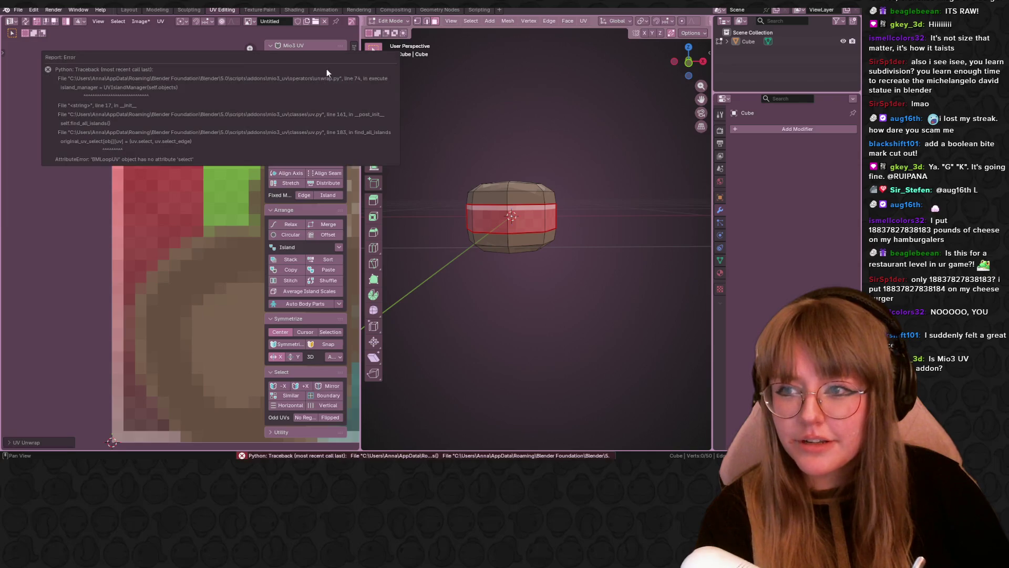
{"action": "left_click", "coordinate": [355, 144]}
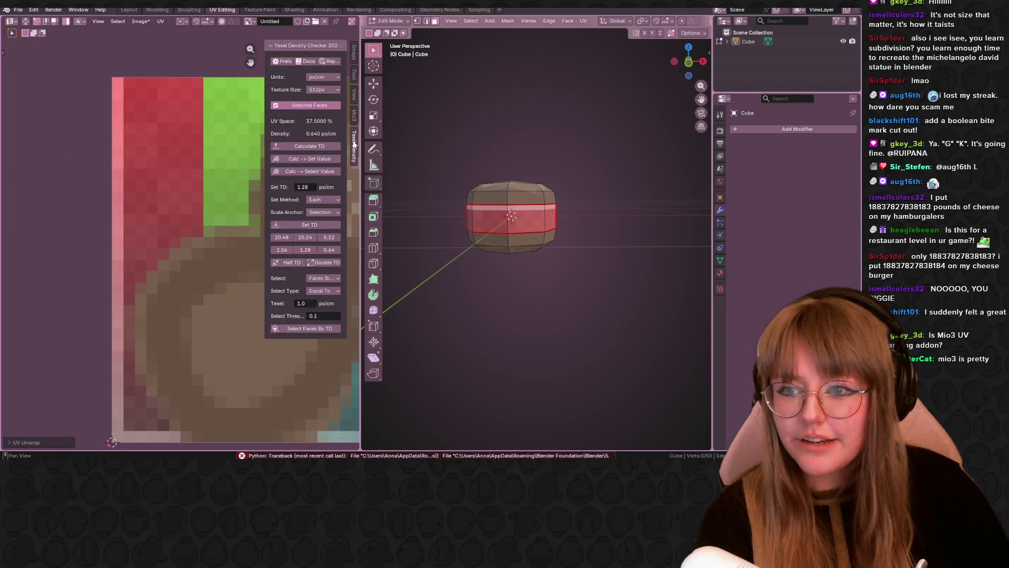
{"action": "scroll", "coordinate": [157, 191], "scroll_direction": "down", "scroll_amount": 4}
{"action": "scroll", "coordinate": [131, 197], "scroll_direction": "up", "scroll_amount": 3}
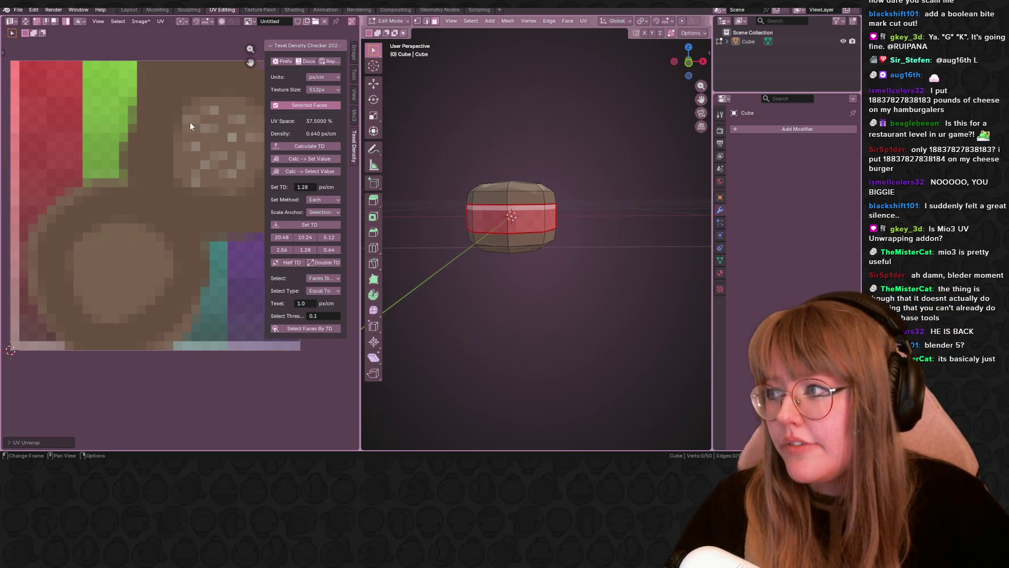
Select a side face and extend the selection to the linked four-face band strip.
{"action": "mouse_move", "coordinate": [202, 224]}
{"action": "middle_mouse_down"}
{"action": "mouse_move", "coordinate": [255, 168]}
{"action": "mouse_move", "coordinate": [214, 155]}
{"action": "mouse_move", "coordinate": [202, 219]}
{"action": "middle_mouse_up"}
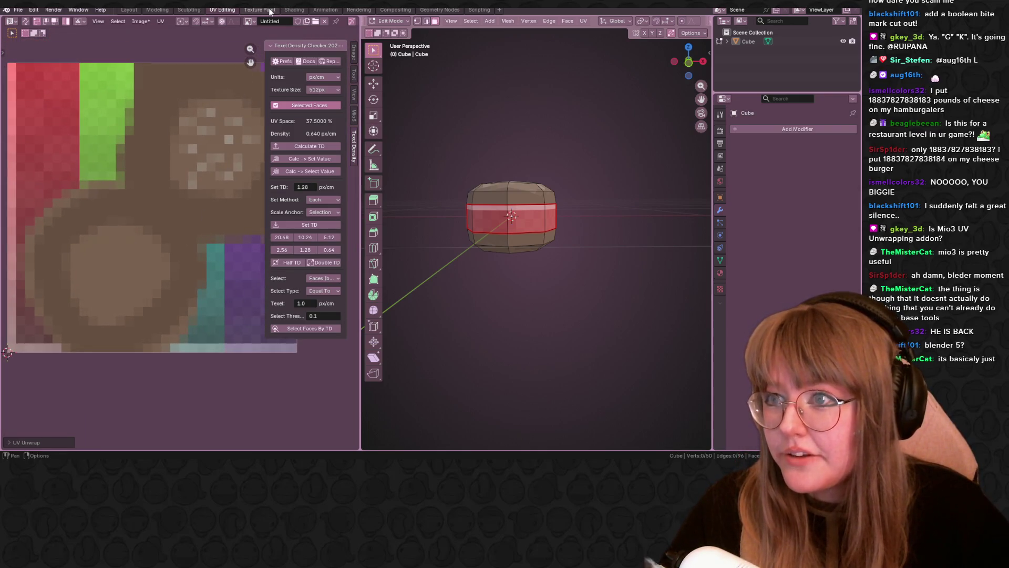
{"action": "mouse_move", "coordinate": [530, 236]}
{"action": "middle_mouse_down"}
{"action": "mouse_move", "coordinate": [548, 230]}
{"action": "mouse_move", "coordinate": [533, 215]}
{"action": "middle_mouse_up"}
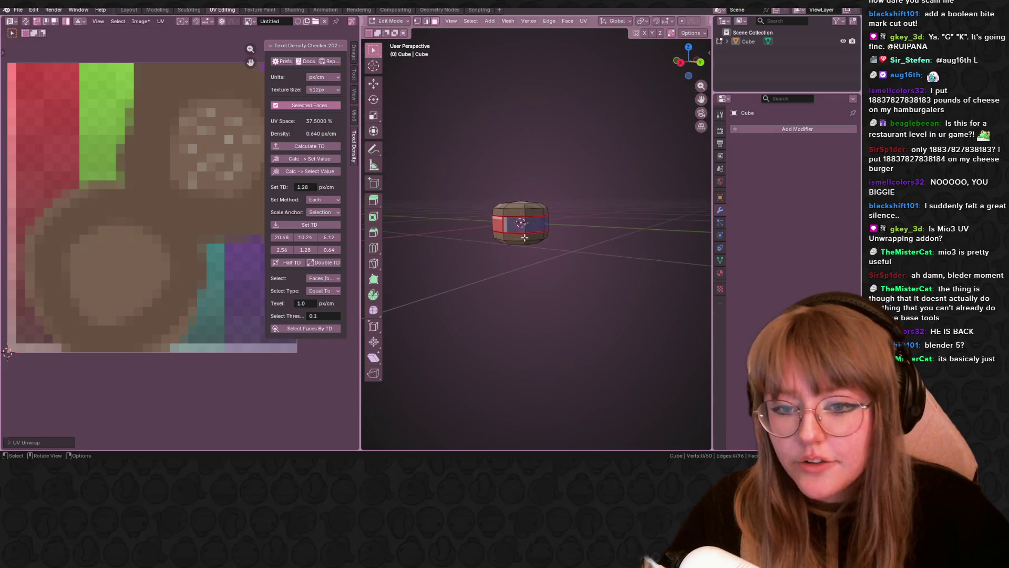
{"action": "left_click", "coordinate": [531, 213]}
{"action": "key", "text": "ctrl+l"}
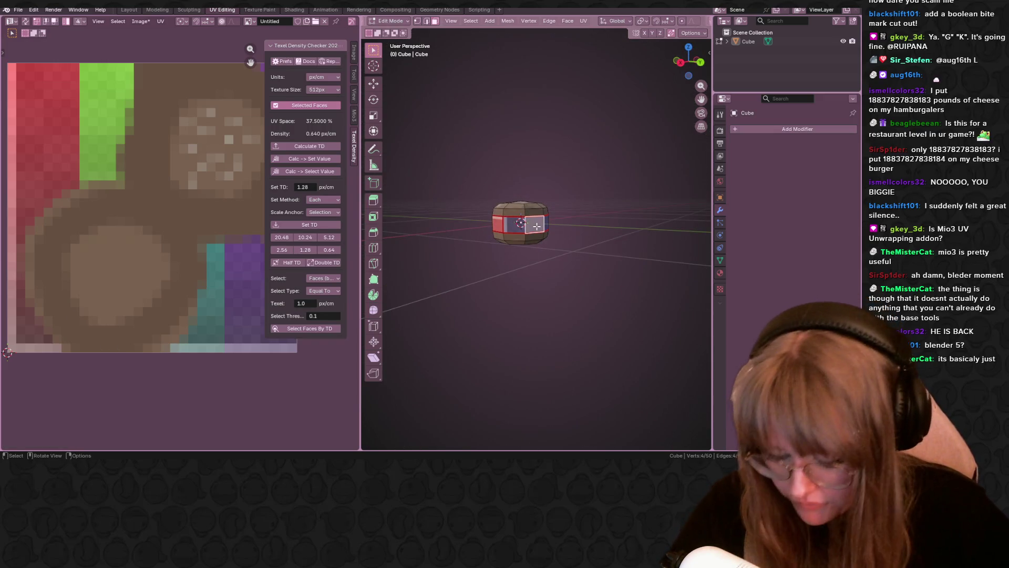
{"action": "key", "text": "KP_Decimal"}
{"action": "scroll", "coordinate": [472, 223], "scroll_direction": "up", "scroll_amount": 10}
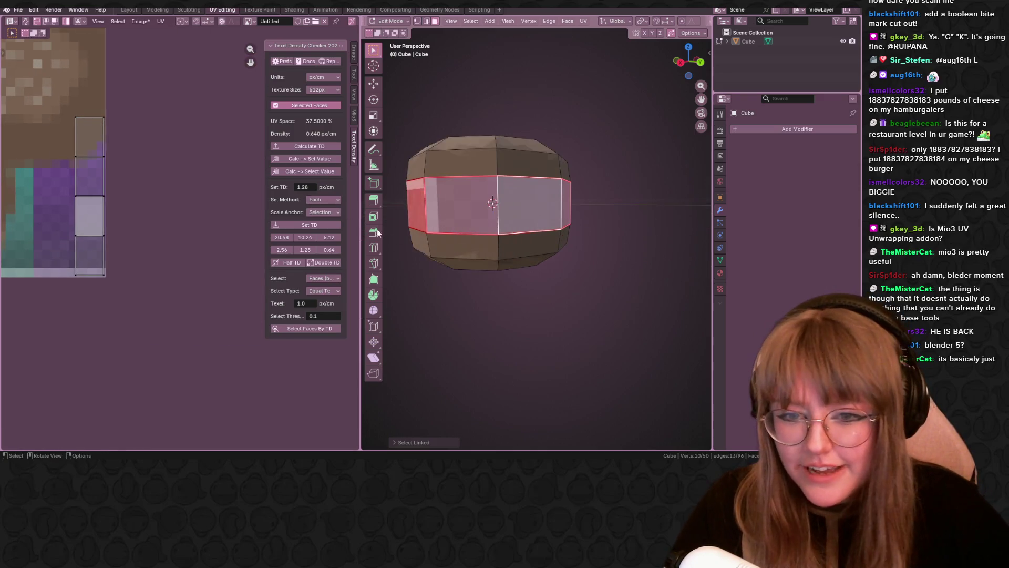
{"action": "middle_click_drag", "start_coordinate": [472, 223], "coordinate": [525, 227]}
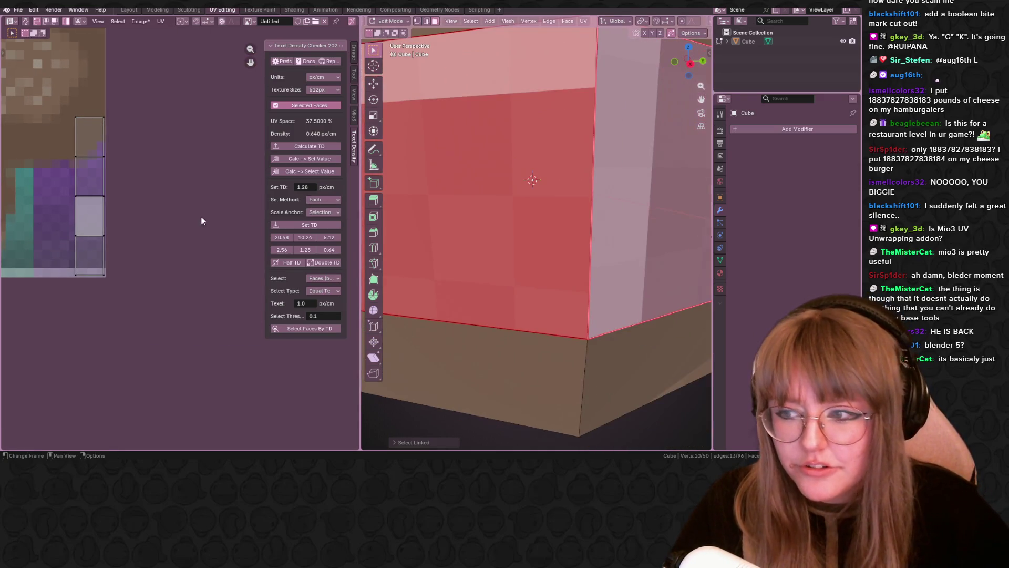
Select all the strip's UVs and move them across the palette texture.
{"action": "key", "text": "a"}
{"action": "key", "text": "g"}
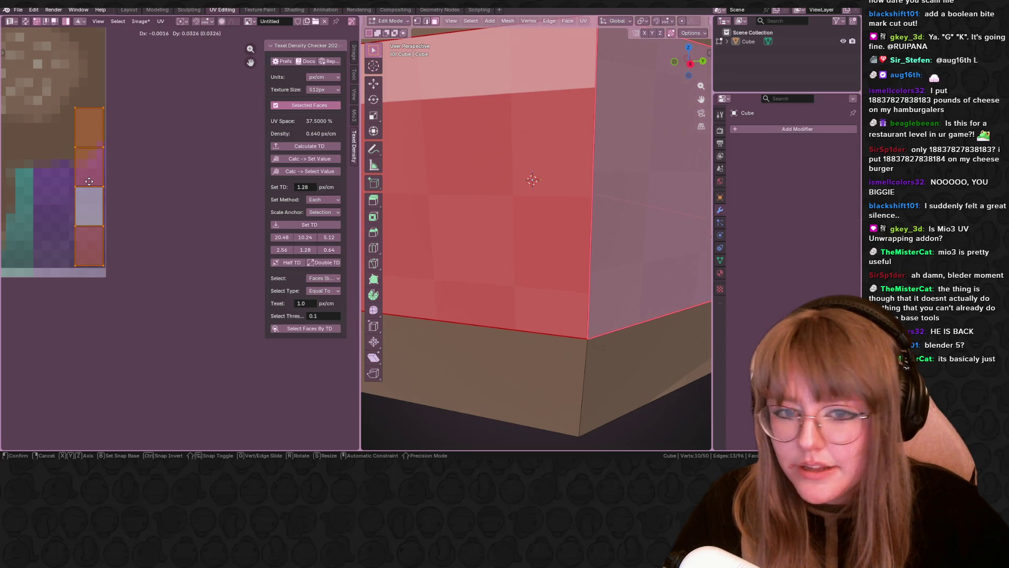
{"action": "left_click", "coordinate": [88, 189]}
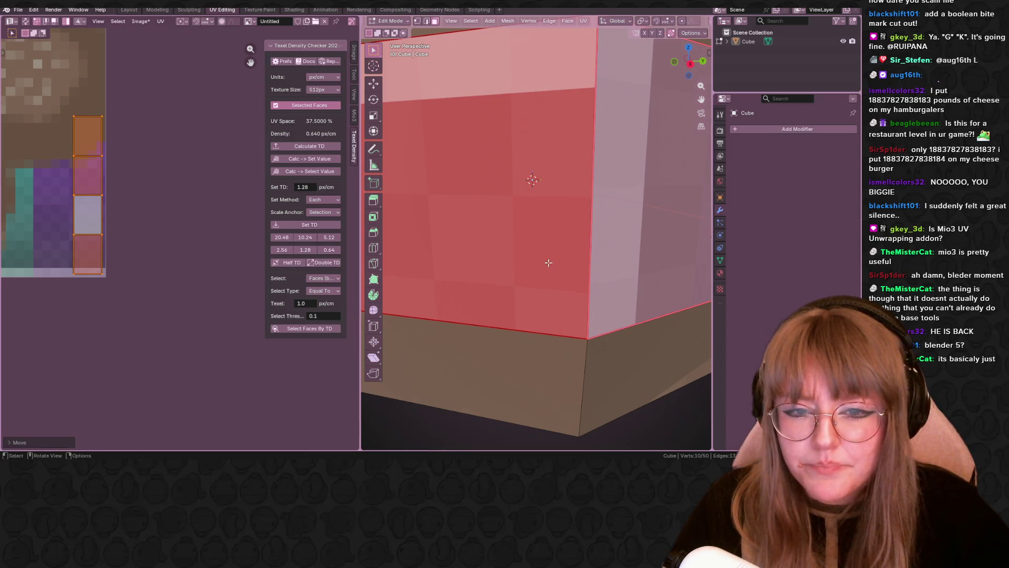
{"action": "middle_click_drag", "start_coordinate": [523, 252], "coordinate": [532, 252]}
{"action": "scroll", "coordinate": [89, 194], "scroll_direction": "up", "scroll_amount": 4}
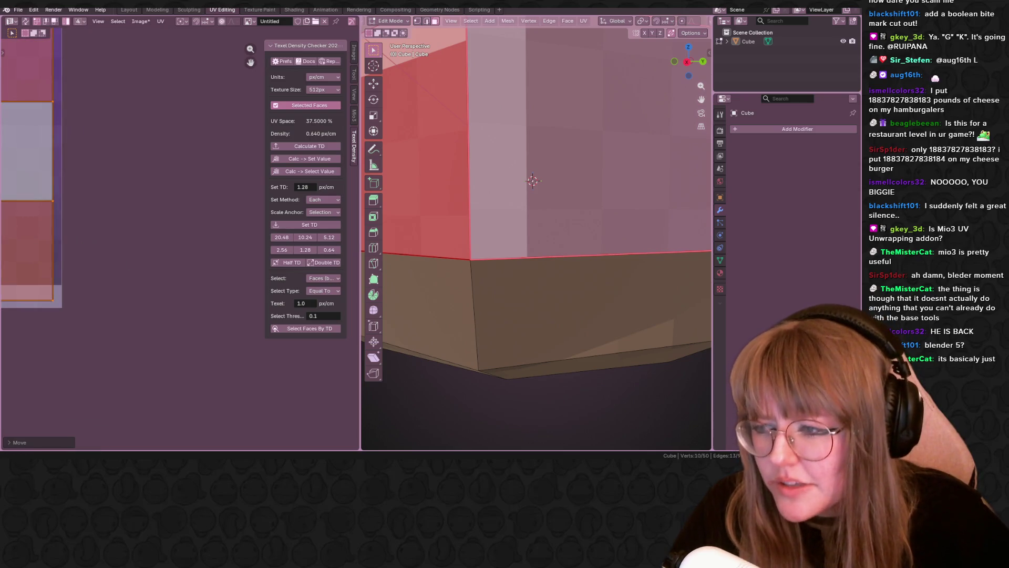
{"action": "middle_click_drag", "start_coordinate": [89, 273], "coordinate": [213, 299]}
{"action": "scroll", "coordinate": [173, 299], "scroll_direction": "up", "scroll_amount": 2}
Place the UV strip along the texture's right edge, then deselect it.
{"action": "key", "text": "g"}
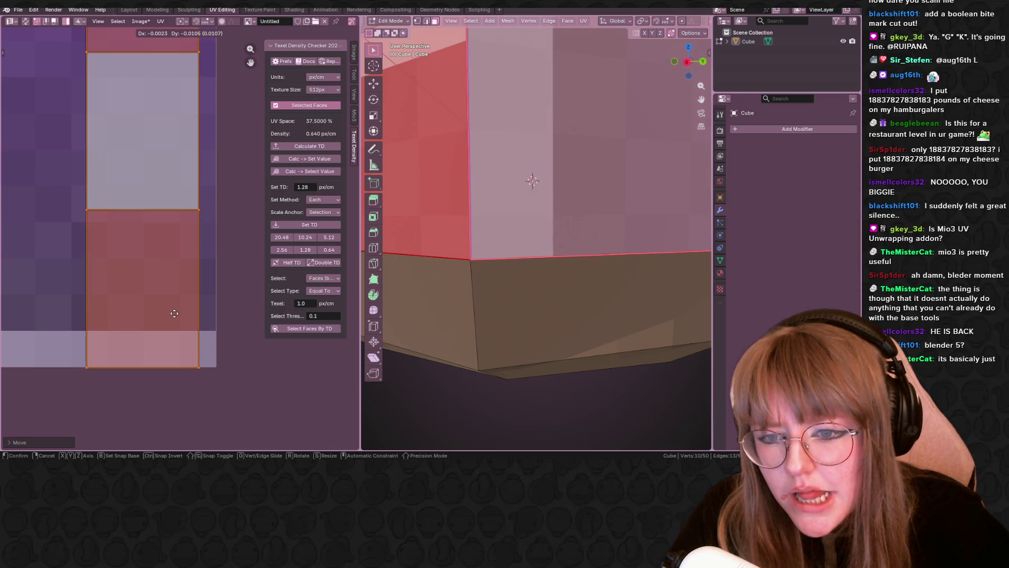
{"action": "left_click", "coordinate": [175, 313]}
{"action": "scroll", "coordinate": [176, 308], "scroll_direction": "down", "scroll_amount": 4}
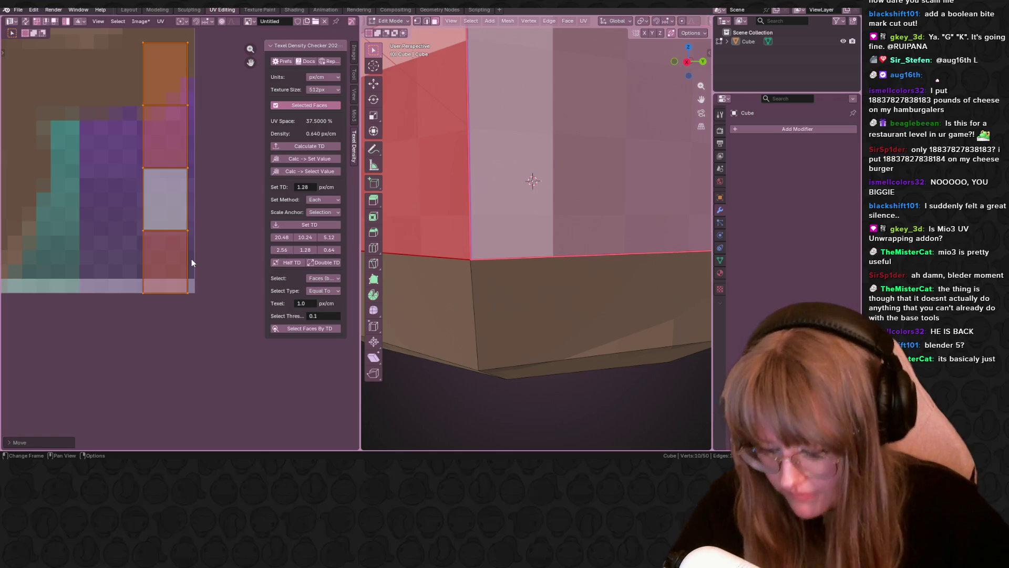
{"action": "key", "text": "g"}
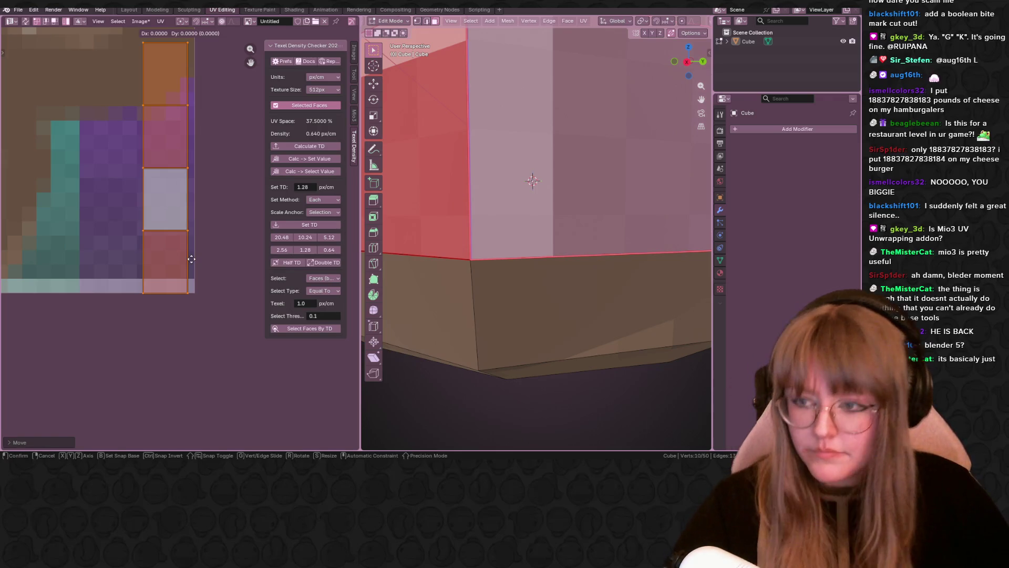
{"action": "left_click", "coordinate": [192, 259]}
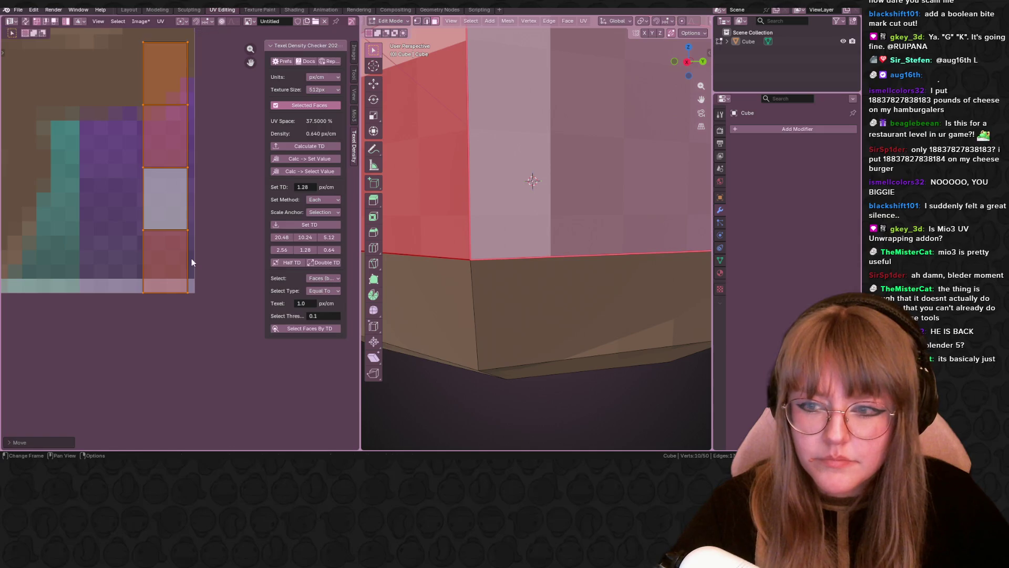
{"action": "scroll", "coordinate": [207, 261], "scroll_direction": "down", "scroll_amount": 5}
{"action": "left_click", "coordinate": [200, 342]}
{"action": "middle_click_drag", "start_coordinate": [204, 345], "coordinate": [231, 370]}
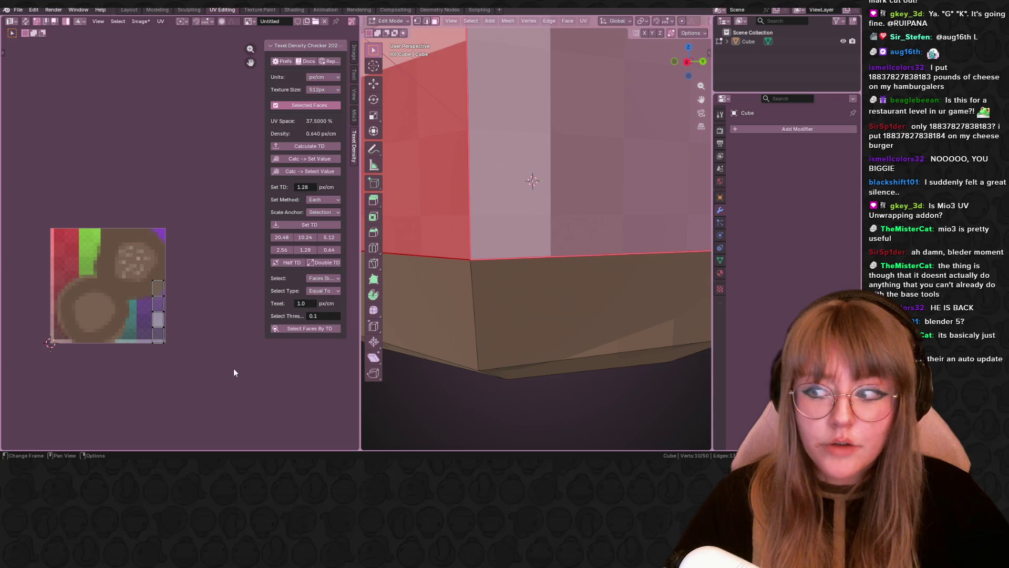
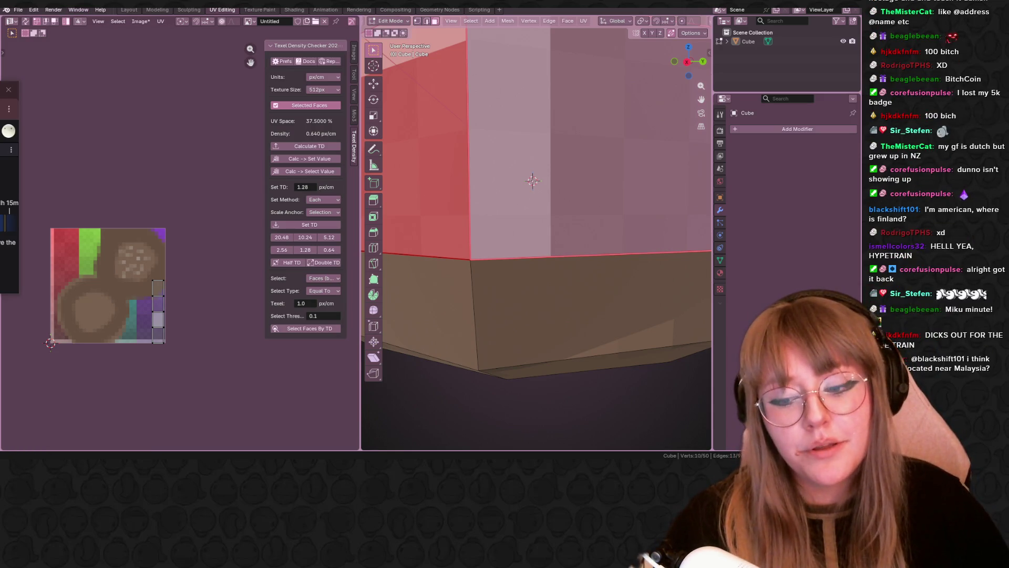
Zoom out and orbit to view the whole octagonal bun from above.
{"action": "mouse_move", "coordinate": [206, 463]}
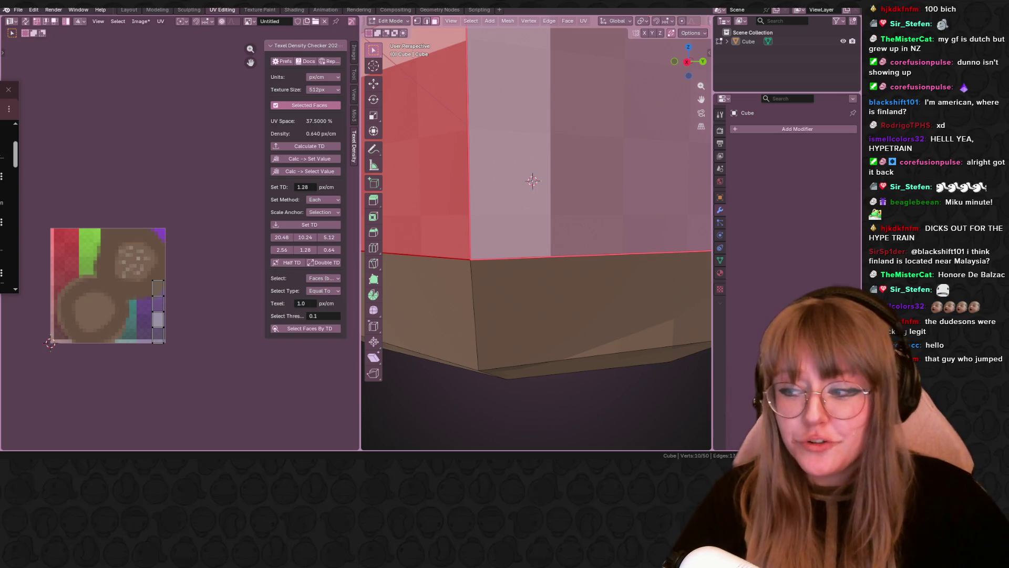
{"action": "scroll", "coordinate": [531, 179], "scroll_direction": "down", "scroll_amount": 5}
{"action": "mouse_move", "coordinate": [531, 178]}
{"action": "middle_mouse_down"}
{"action": "mouse_move", "coordinate": [510, 168]}
{"action": "mouse_move", "coordinate": [501, 219]}
{"action": "middle_mouse_up"}
{"action": "scroll", "coordinate": [507, 184], "scroll_direction": "down", "scroll_amount": 5}
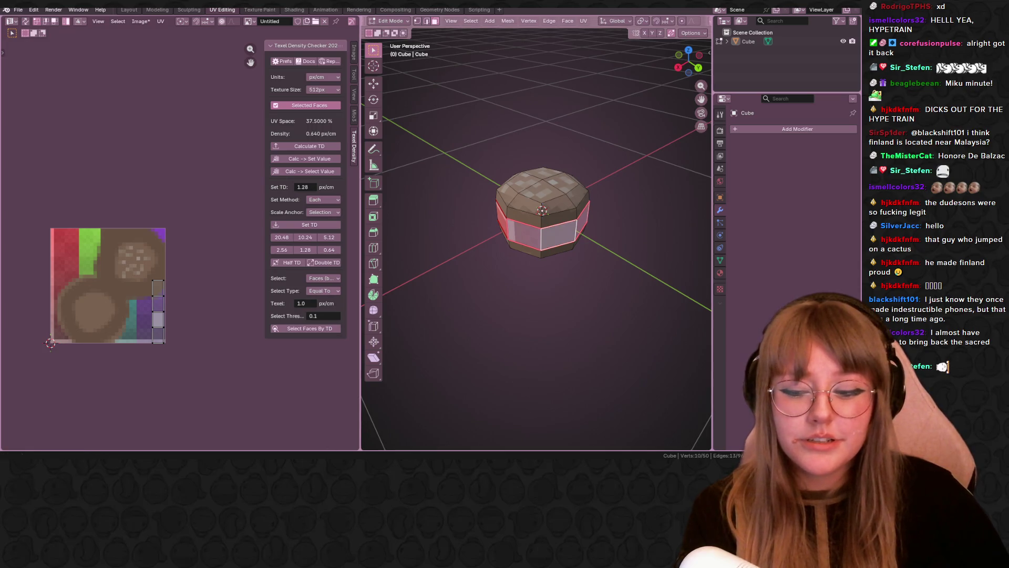
{"action": "mouse_move", "coordinate": [206, 460]}
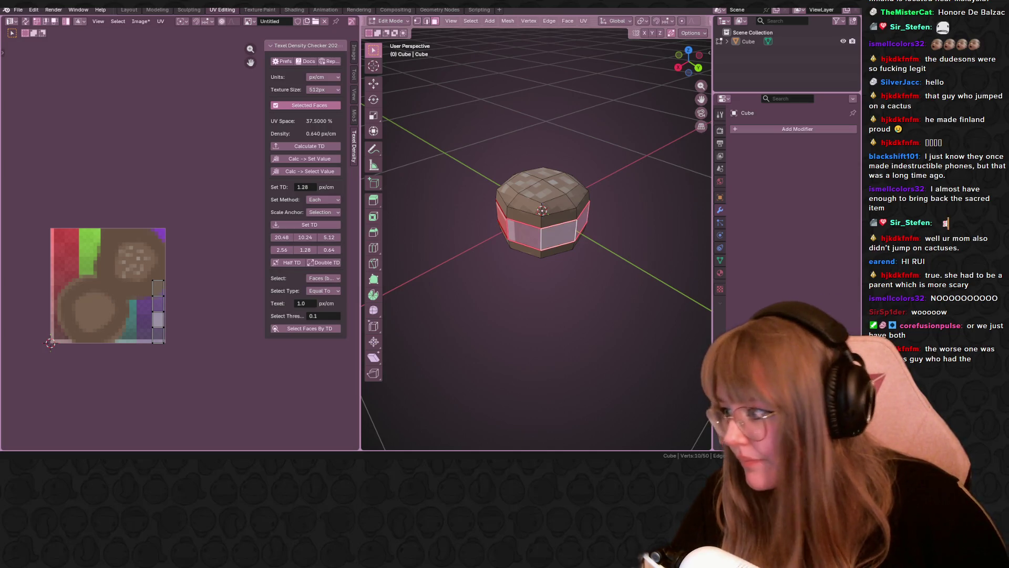
{"action": "key", "text": "alt+Tab"}
{"action": "scroll", "coordinate": [527, 245], "scroll_direction": "up", "scroll_amount": 3, "text": "ctrl"}
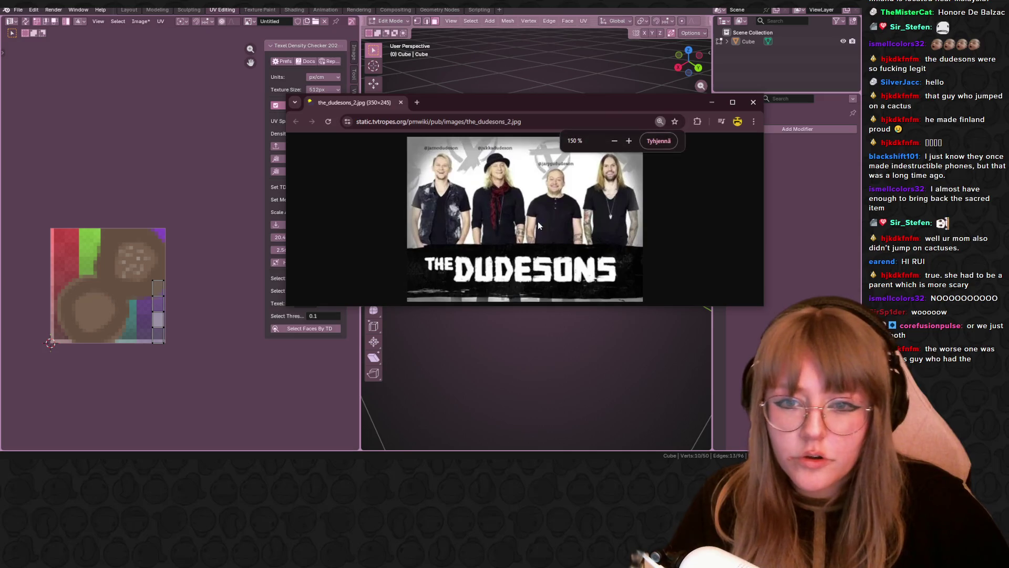
{"action": "left_click", "coordinate": [733, 102]}
{"action": "scroll", "coordinate": [477, 233], "scroll_direction": "up", "scroll_amount": 5, "text": "ctrl"}
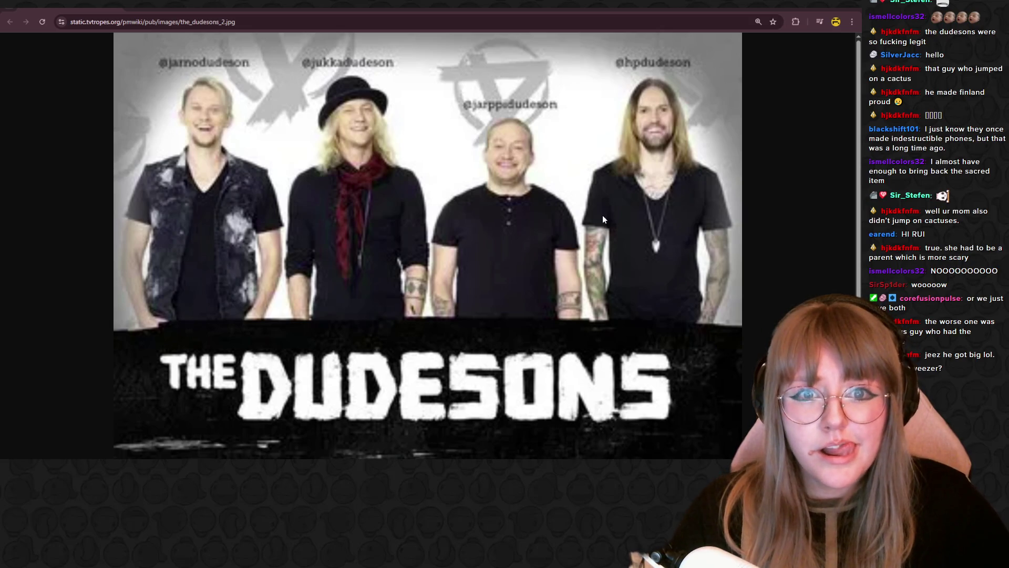
{"action": "scroll", "coordinate": [602, 216], "scroll_direction": "down", "scroll_amount": 1, "text": "ctrl"}
{"action": "scroll", "coordinate": [521, 237], "scroll_direction": "down", "scroll_amount": 1, "text": "ctrl"}
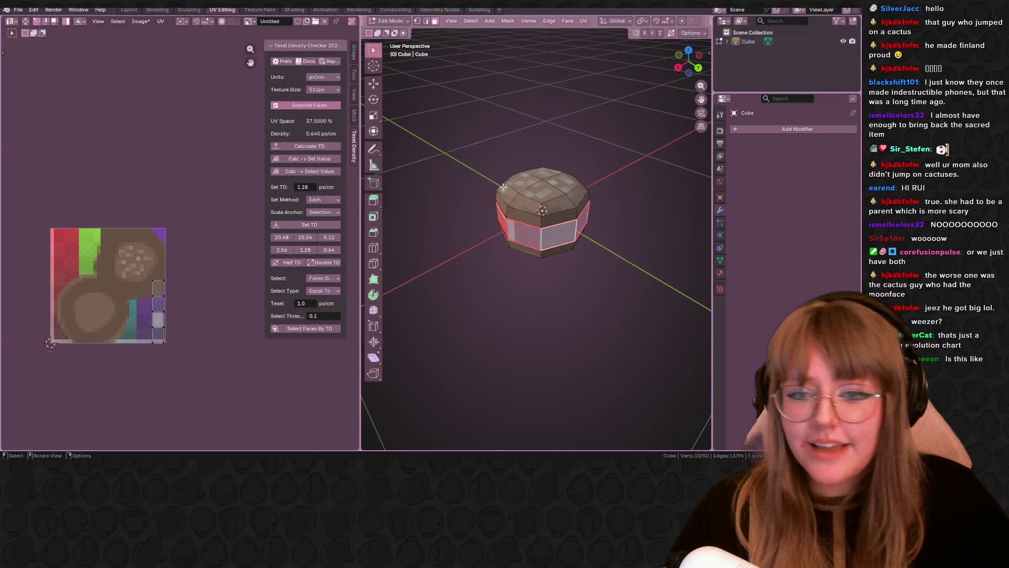
Orbit to a side-on view, clear the side-face selection, then select all bun faces with A.
{"action": "middle_click_drag", "start_coordinate": [195, 361], "coordinate": [194, 284]}
{"action": "scroll", "coordinate": [656, 178], "scroll_direction": "up", "scroll_amount": 3}
{"action": "mouse_move", "coordinate": [656, 179]}
{"action": "middle_mouse_down"}
{"action": "mouse_move", "coordinate": [604, 195]}
{"action": "mouse_move", "coordinate": [683, 173]}
{"action": "mouse_move", "coordinate": [526, 105]}
{"action": "mouse_move", "coordinate": [563, 200]}
{"action": "middle_mouse_up"}
{"action": "scroll", "coordinate": [563, 200], "scroll_direction": "down", "scroll_amount": 3}
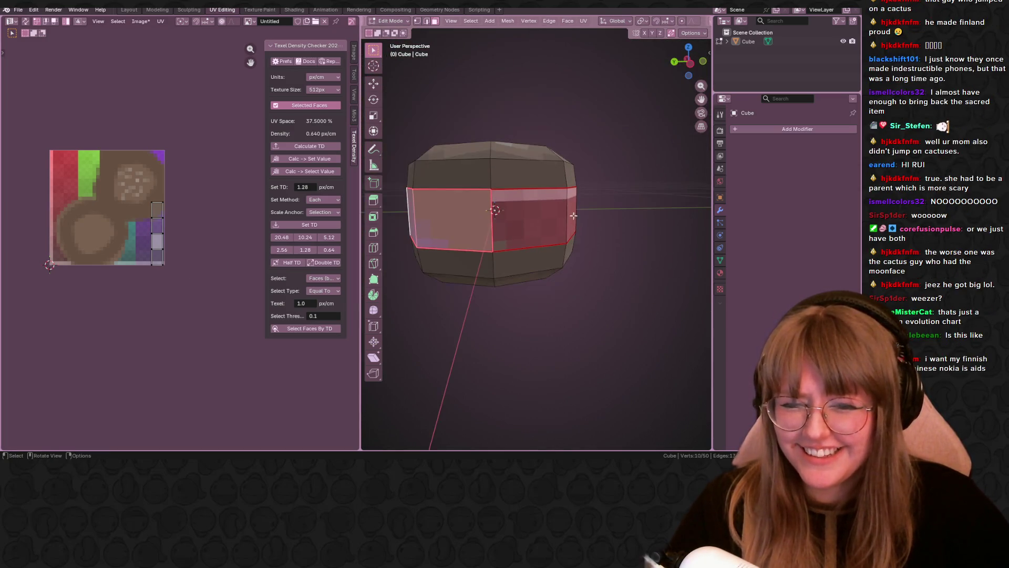
{"action": "left_click", "coordinate": [643, 338]}
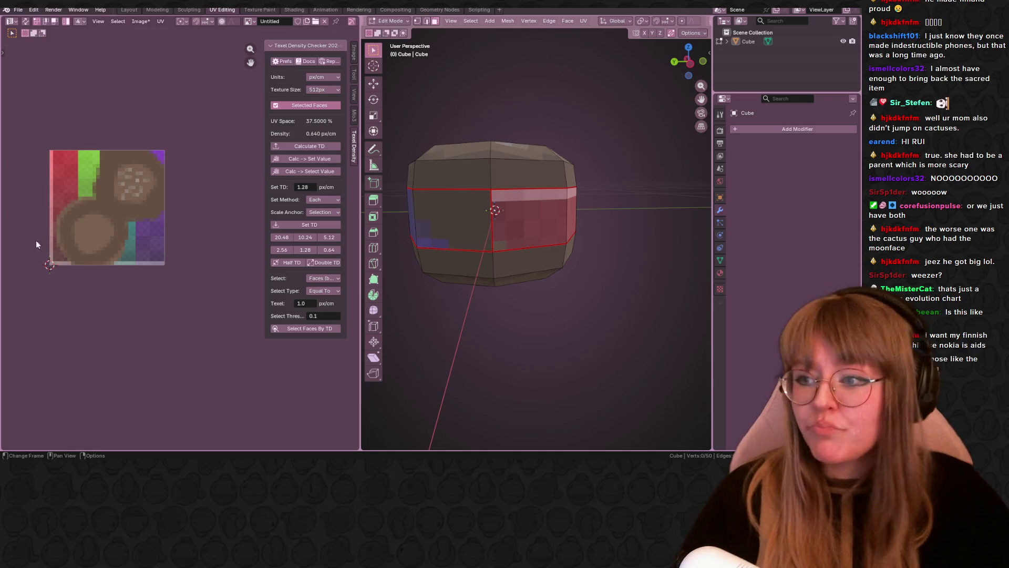
{"action": "scroll", "coordinate": [118, 219], "scroll_direction": "up", "scroll_amount": 1}
{"action": "scroll", "coordinate": [118, 224], "scroll_direction": "up", "scroll_amount": 1}
{"action": "key", "text": "a"}
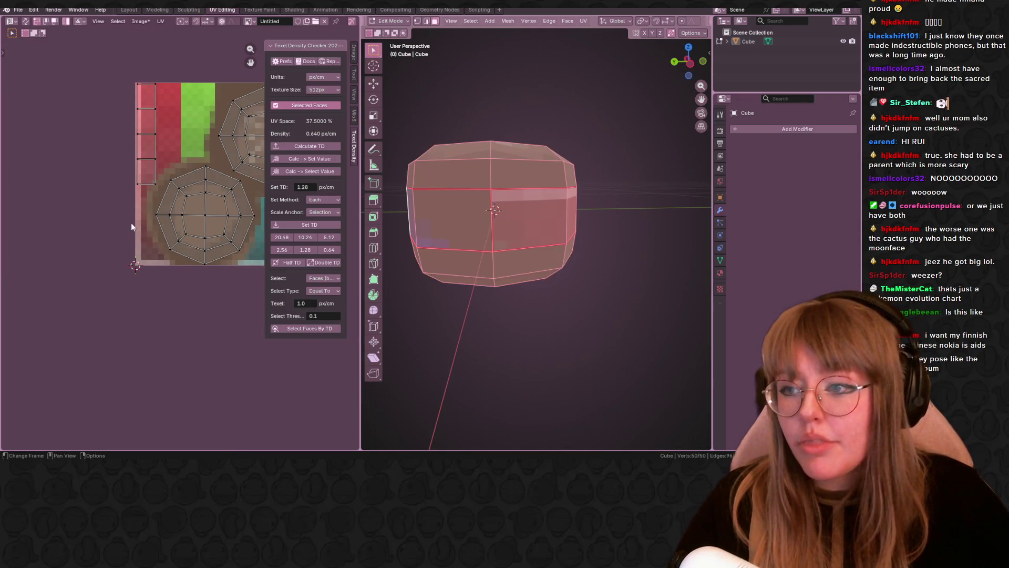
{"action": "scroll", "coordinate": [173, 168], "scroll_direction": "down", "scroll_amount": 1}
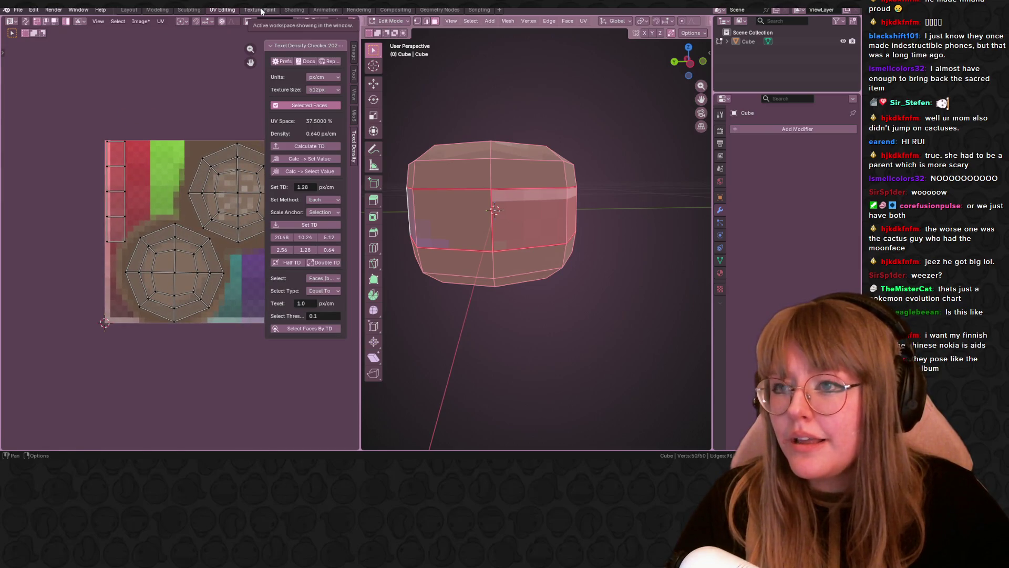
Switch to Texture Paint and set the brush colour to a deep dark brown.
{"action": "left_click", "coordinate": [260, 10]}
{"action": "scroll", "coordinate": [155, 231], "scroll_direction": "up", "scroll_amount": 5}
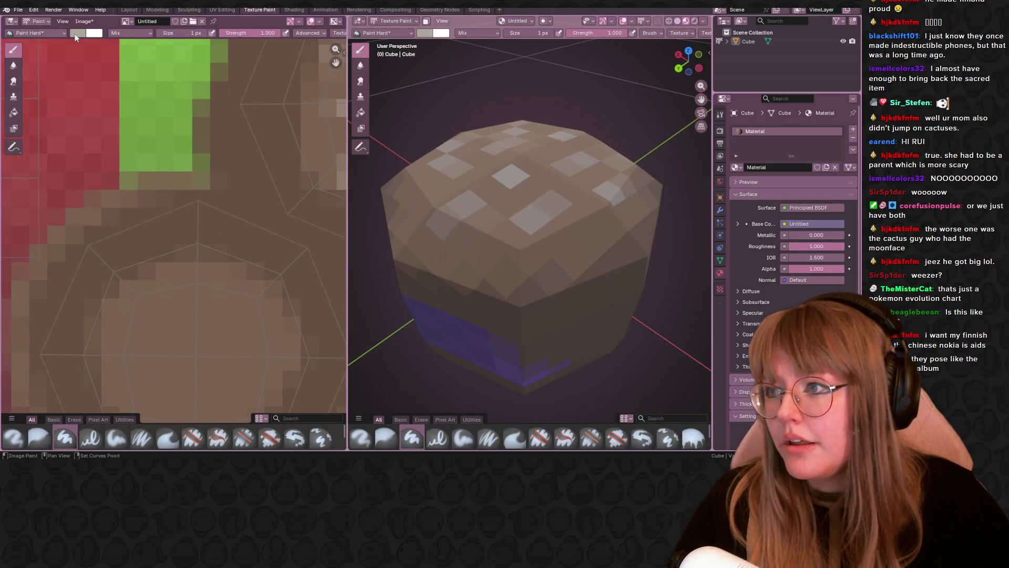
{"action": "left_click", "coordinate": [78, 32]}
{"action": "left_click", "coordinate": [102, 97]}
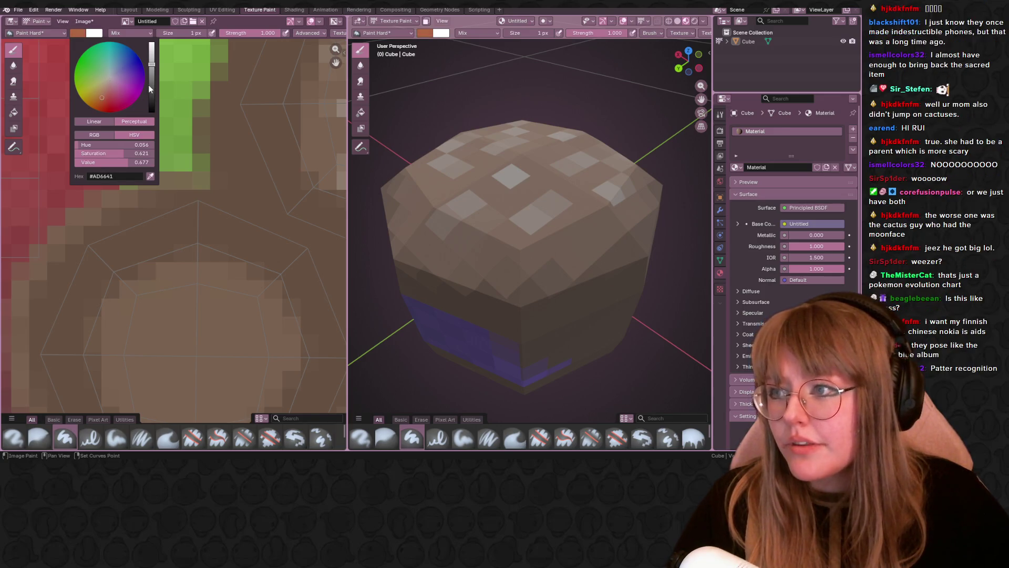
{"action": "left_click", "coordinate": [152, 86]}
{"action": "left_click_drag", "start_coordinate": [107, 100], "coordinate": [152, 90]}
Paint a dark brown stripe and a darker red stripe down the texture's side strip.
{"action": "scroll", "coordinate": [194, 154], "scroll_direction": "down", "scroll_amount": 3}
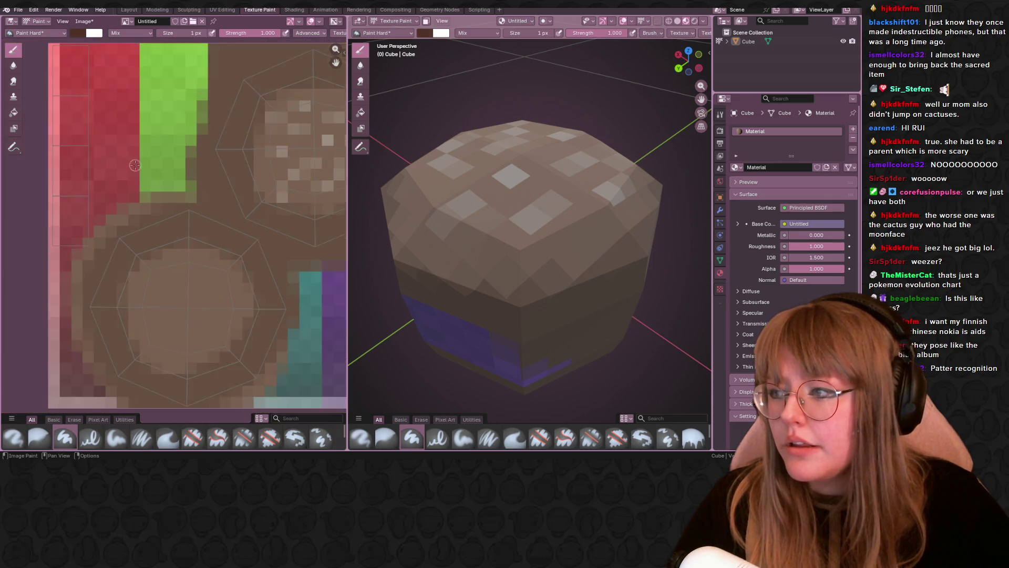
{"action": "scroll", "coordinate": [193, 154], "scroll_direction": "up", "scroll_amount": 2}
{"action": "scroll", "coordinate": [193, 100], "scroll_direction": "up", "scroll_amount": 2}
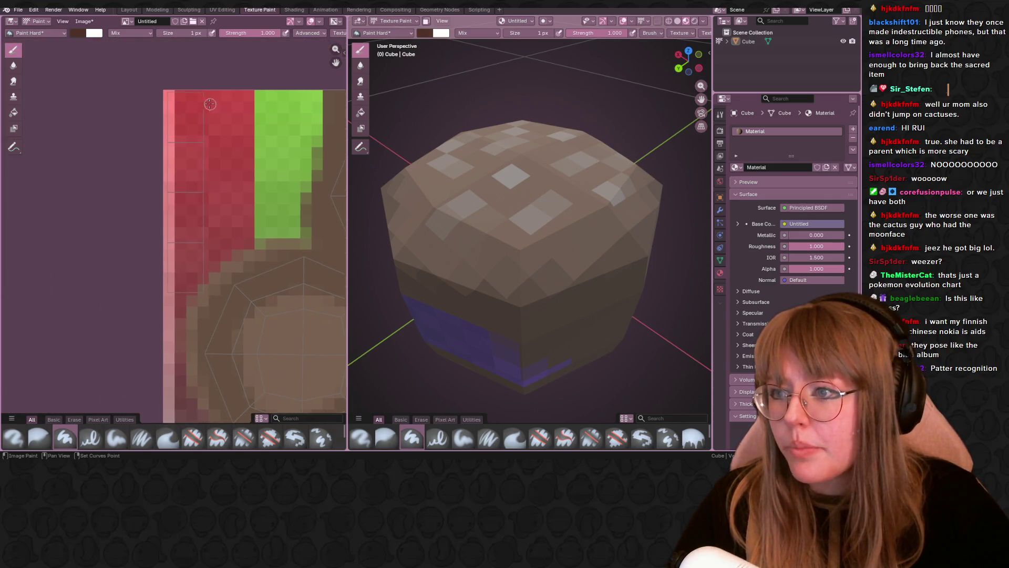
{"action": "scroll", "coordinate": [181, 48], "scroll_direction": "down", "scroll_amount": 1}
{"action": "left_click_drag", "start_coordinate": [181, 47], "coordinate": [181, 315]}
{"action": "middle_click_drag", "start_coordinate": [400, 321], "coordinate": [396, 287]}
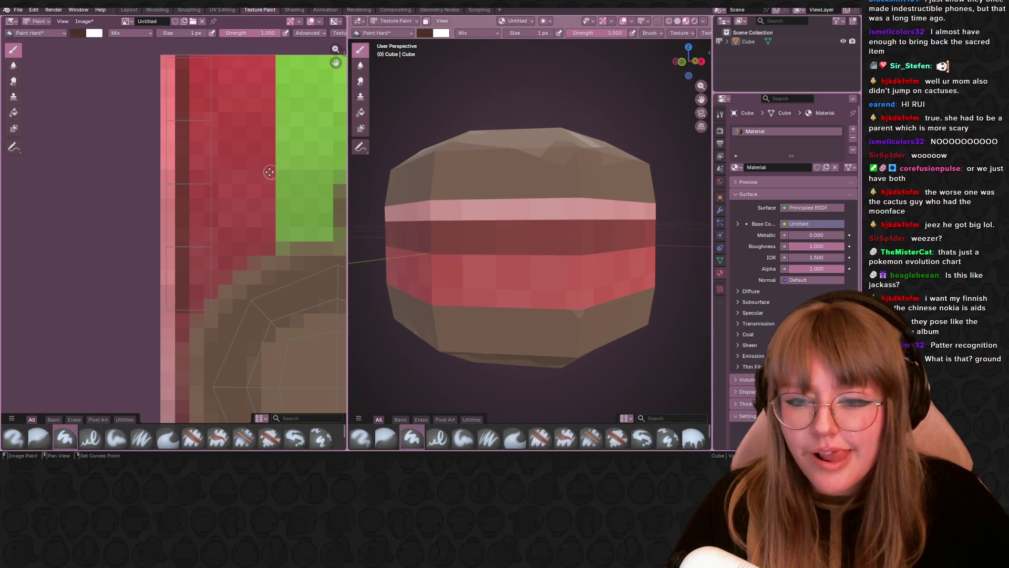
{"action": "middle_click_drag", "start_coordinate": [270, 173], "coordinate": [236, 180]}
{"action": "left_click_drag", "start_coordinate": [177, 66], "coordinate": [181, 318]}
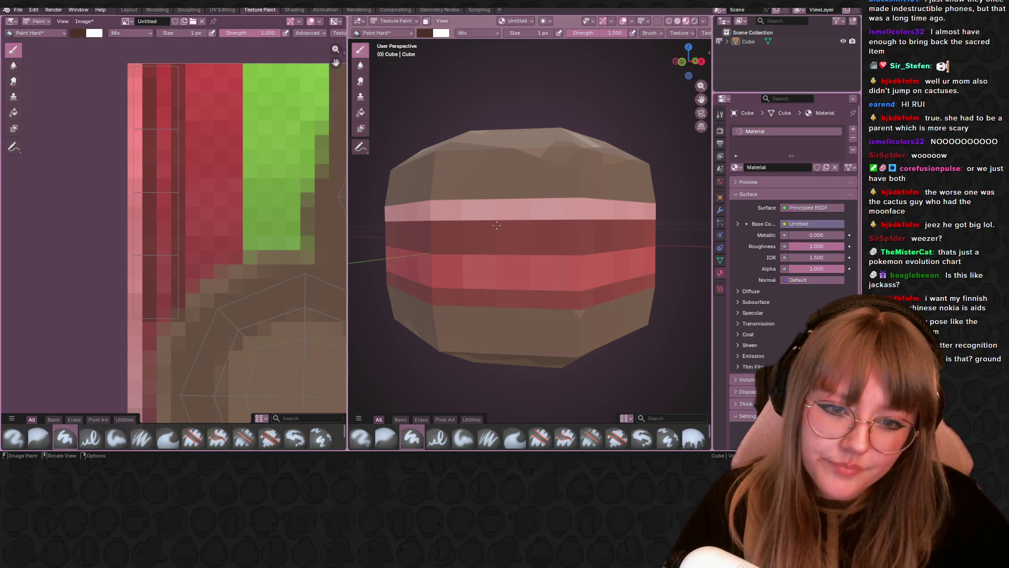
Orbit out to check the striped bun, recentre the texture, and return to UV Editing.
{"action": "scroll", "coordinate": [496, 225], "scroll_direction": "down", "scroll_amount": 3}
{"action": "mouse_move", "coordinate": [496, 225]}
{"action": "middle_mouse_down"}
{"action": "mouse_move", "coordinate": [615, 216]}
{"action": "mouse_move", "coordinate": [604, 252]}
{"action": "mouse_move", "coordinate": [591, 258]}
{"action": "middle_mouse_up"}
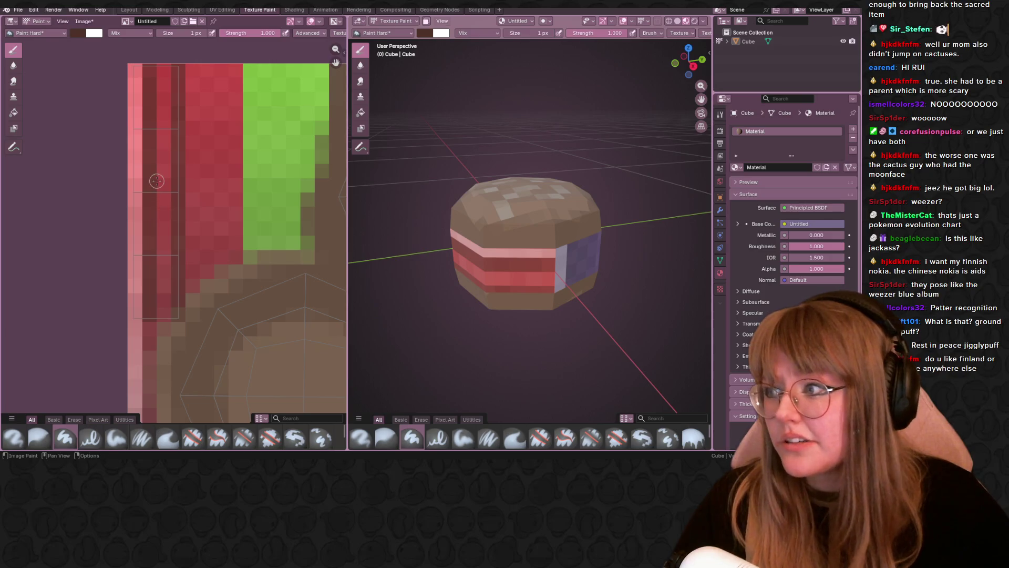
{"action": "scroll", "coordinate": [157, 181], "scroll_direction": "down", "scroll_amount": 5}
{"action": "scroll", "coordinate": [156, 180], "scroll_direction": "right", "scroll_amount": 8}
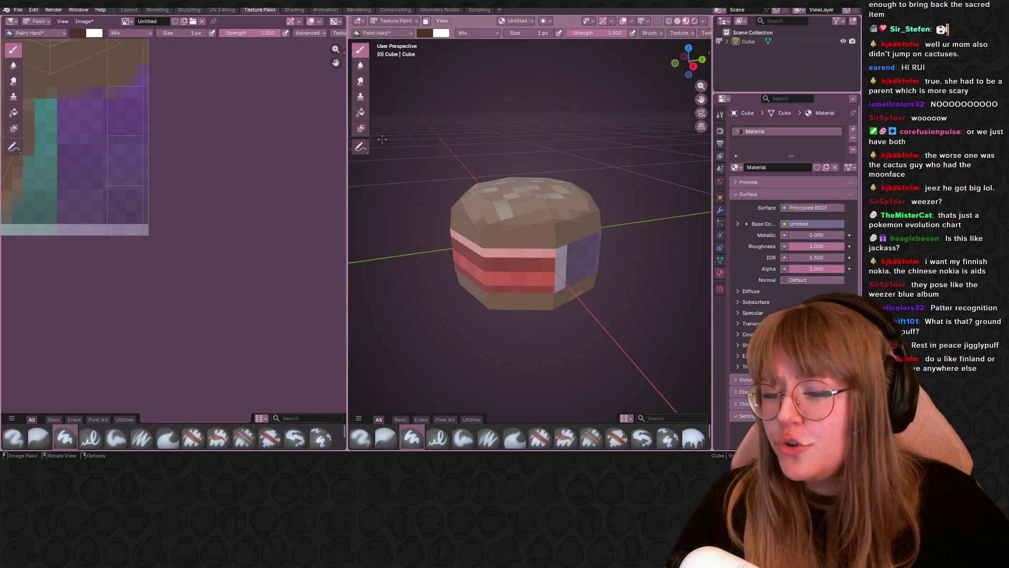
{"action": "scroll", "coordinate": [210, 184], "scroll_direction": "up", "scroll_amount": 6}
{"action": "scroll", "coordinate": [226, 236], "scroll_direction": "down", "scroll_amount": 5}
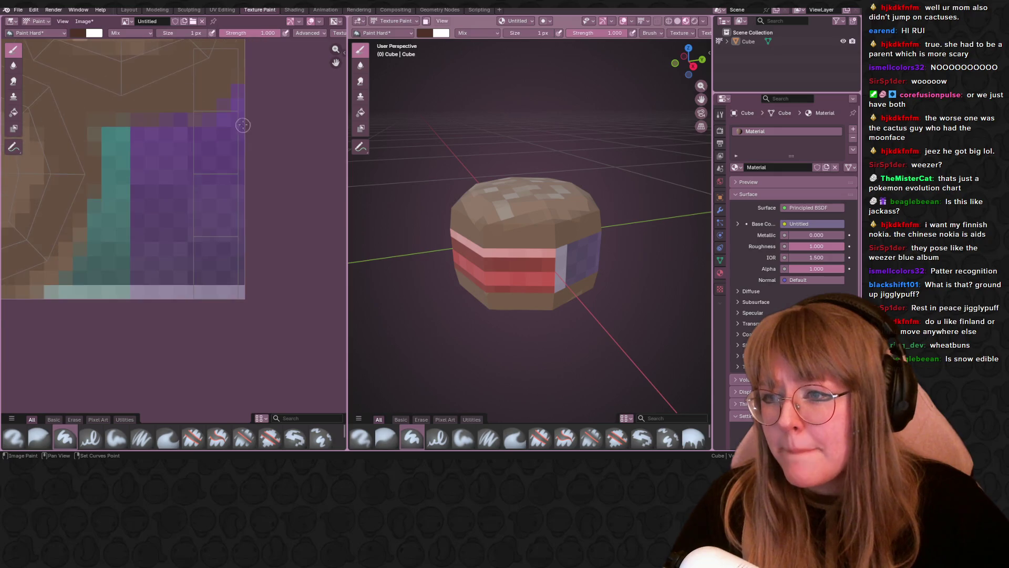
{"action": "scroll", "coordinate": [259, 101], "scroll_direction": "down", "scroll_amount": 3}
{"action": "scroll", "coordinate": [303, 182], "scroll_direction": "down", "scroll_amount": 1}
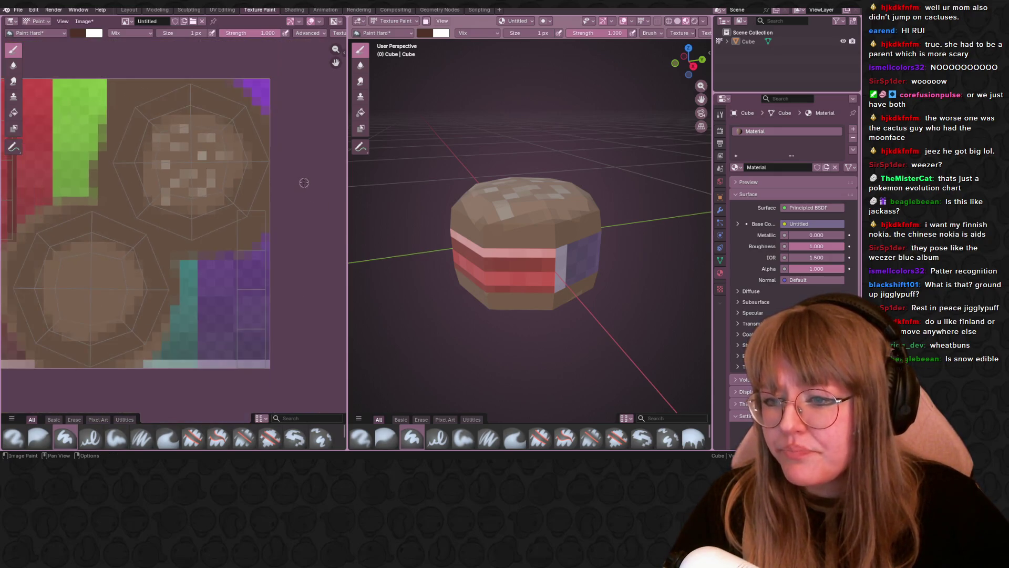
{"action": "scroll", "coordinate": [309, 208], "scroll_direction": "up", "scroll_amount": 1}
{"action": "scroll", "coordinate": [199, 197], "scroll_direction": "down", "scroll_amount": 1}
{"action": "scroll", "coordinate": [200, 197], "scroll_direction": "up", "scroll_amount": 2, "text": "ctrl"}
{"action": "scroll", "coordinate": [178, 251], "scroll_direction": "up", "scroll_amount": 1, "text": "shift"}
{"action": "middle_click_drag", "start_coordinate": [178, 251], "coordinate": [207, 177]}
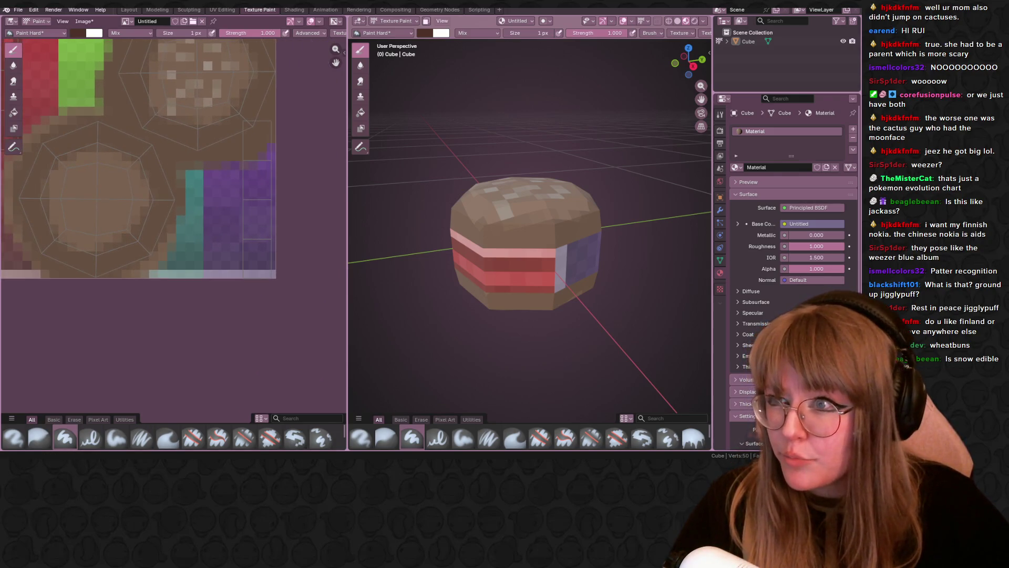
{"action": "left_click", "coordinate": [227, 9]}
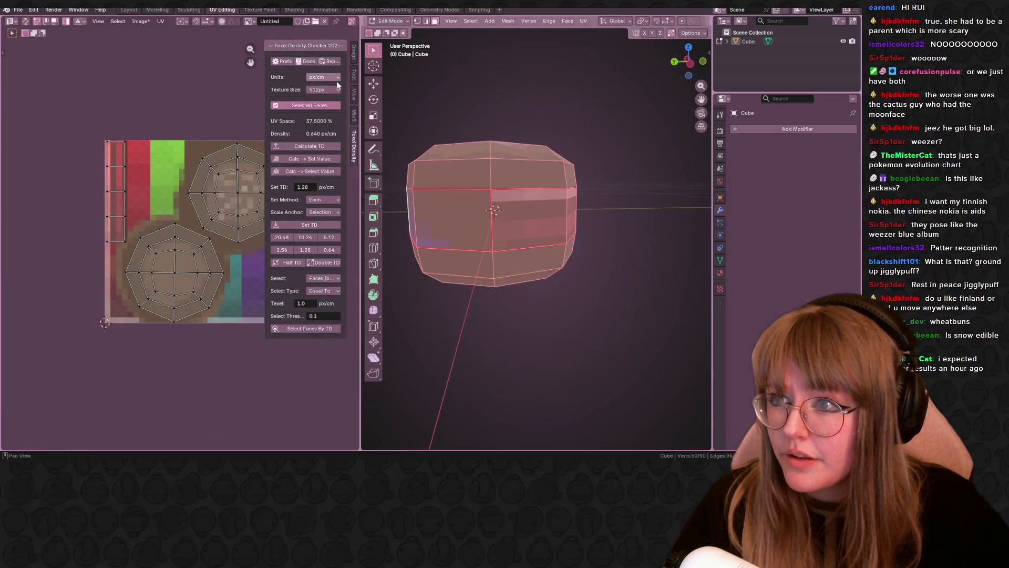
Deselect everything and select a single front side face of the bun.
{"action": "key", "text": "alt+a"}
{"action": "mouse_move", "coordinate": [551, 334]}
{"action": "middle_mouse_down"}
{"action": "mouse_move", "coordinate": [480, 342]}
{"action": "mouse_move", "coordinate": [625, 223]}
{"action": "mouse_move", "coordinate": [429, 230]}
{"action": "mouse_move", "coordinate": [398, 51]}
{"action": "middle_mouse_up"}
{"action": "left_click", "coordinate": [429, 230]}
{"action": "left_click", "coordinate": [427, 21]}
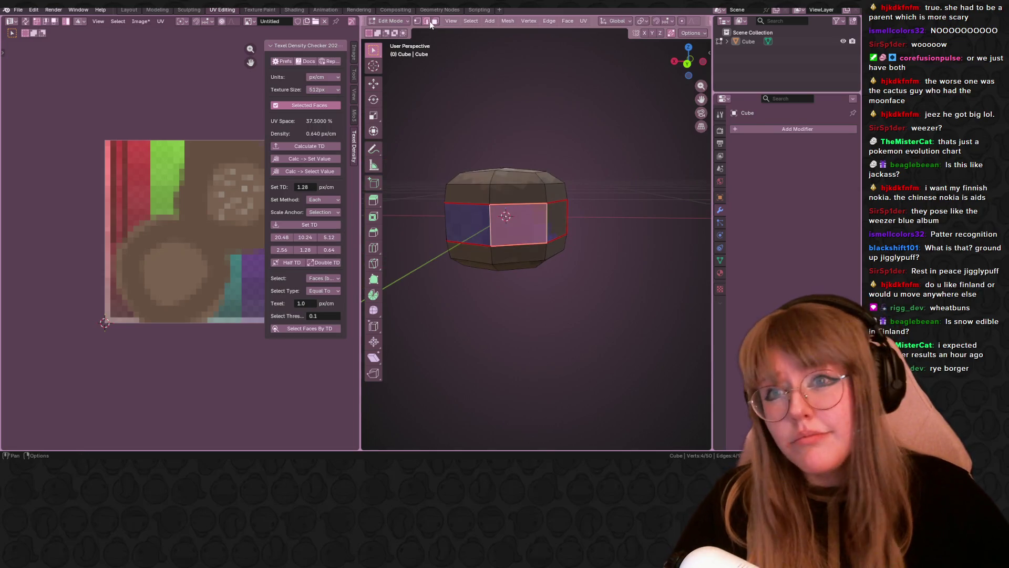
{"action": "left_click", "coordinate": [490, 226]}
{"action": "middle_click_drag", "start_coordinate": [593, 215], "coordinate": [603, 238]}
{"action": "right_click", "coordinate": [603, 238]}
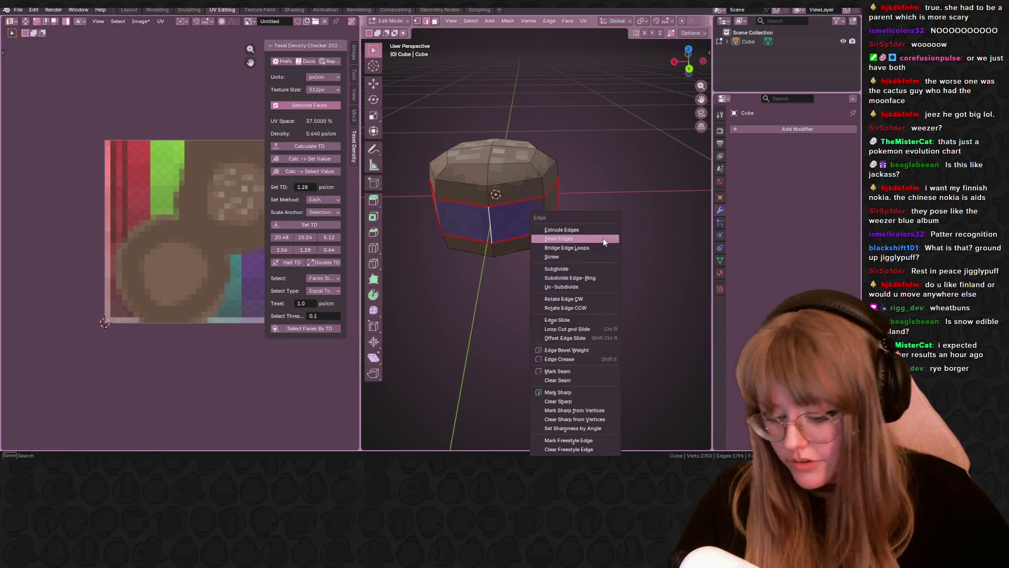
{"action": "key", "text": "Escape"}
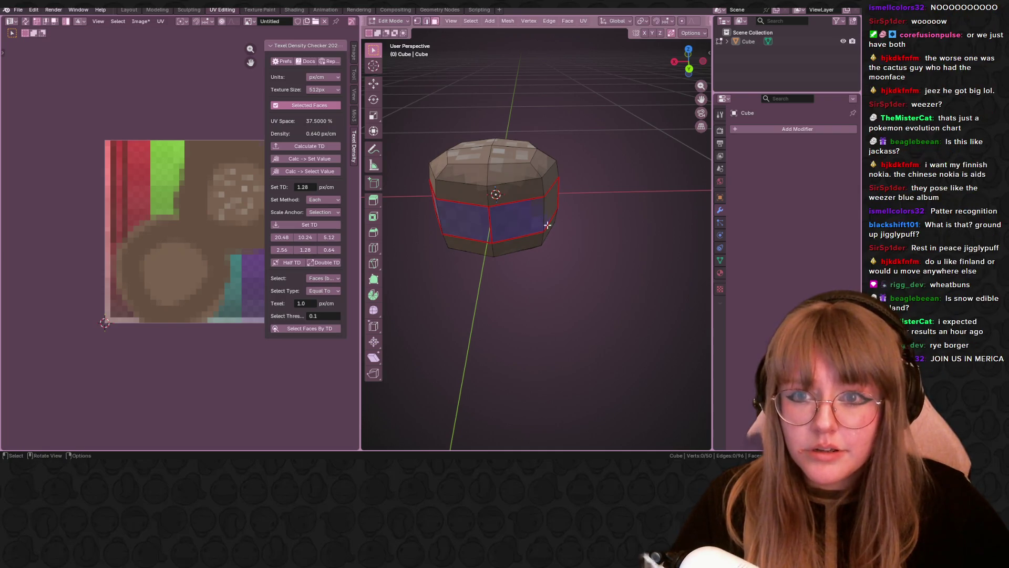
Grow the selection to the linked side-band ring and unwrap it with U.
{"action": "left_click", "coordinate": [531, 209]}
{"action": "key", "text": "ctrl+l"}
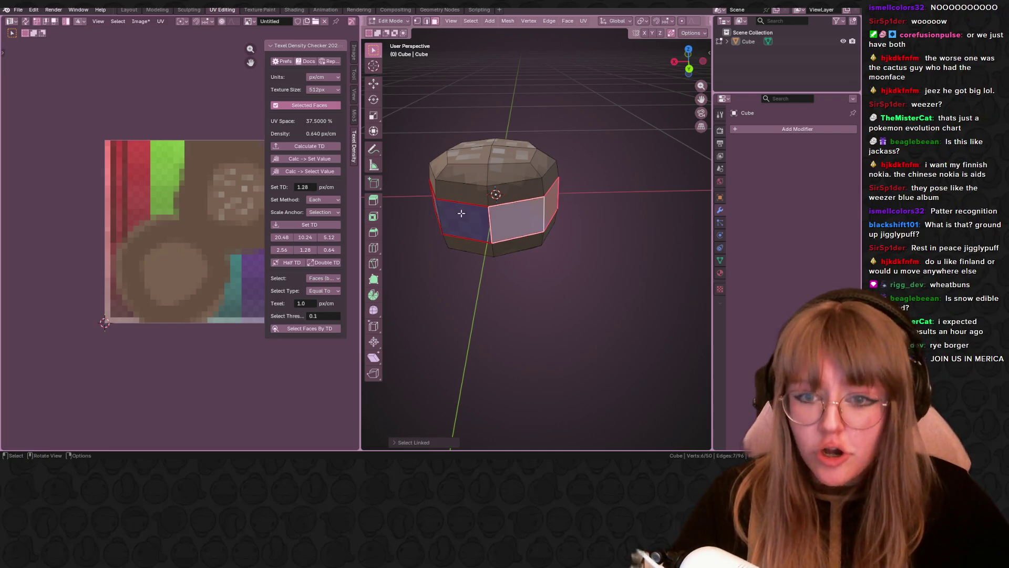
{"action": "left_click", "coordinate": [483, 223], "text": "shift"}
{"action": "middle_click_drag", "start_coordinate": [194, 199], "coordinate": [111, 164]}
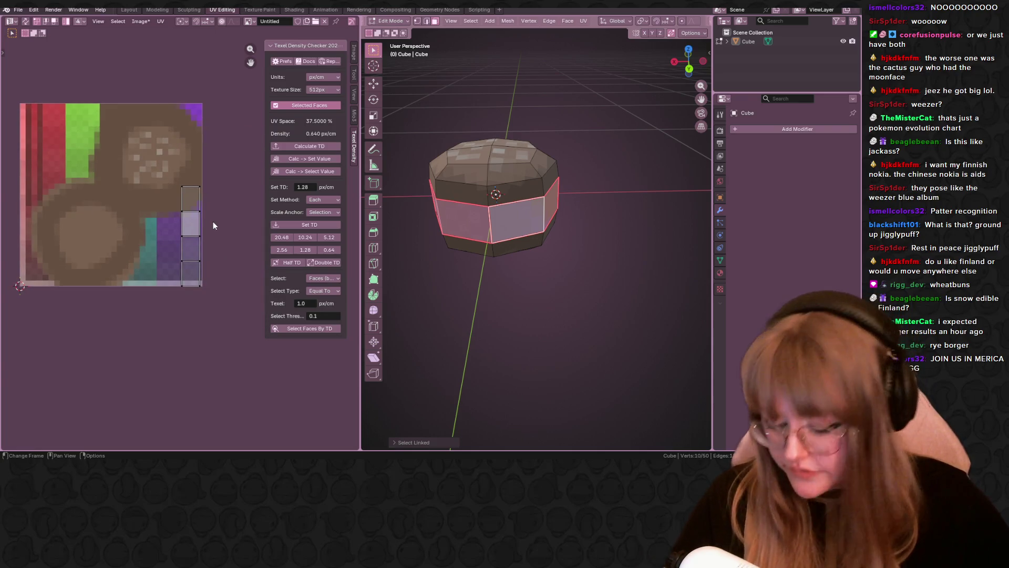
{"action": "key", "text": "u"}
{"action": "left_click", "coordinate": [200, 214]}
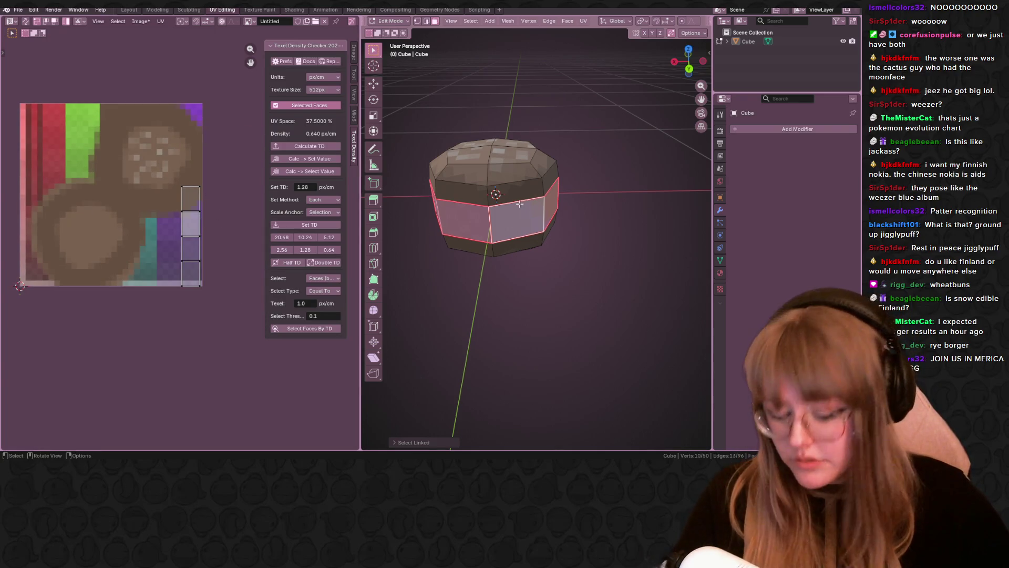
Scale all side-band UVs to about 0.6 and move them over the texture's lower right.
{"action": "key", "text": "a"}
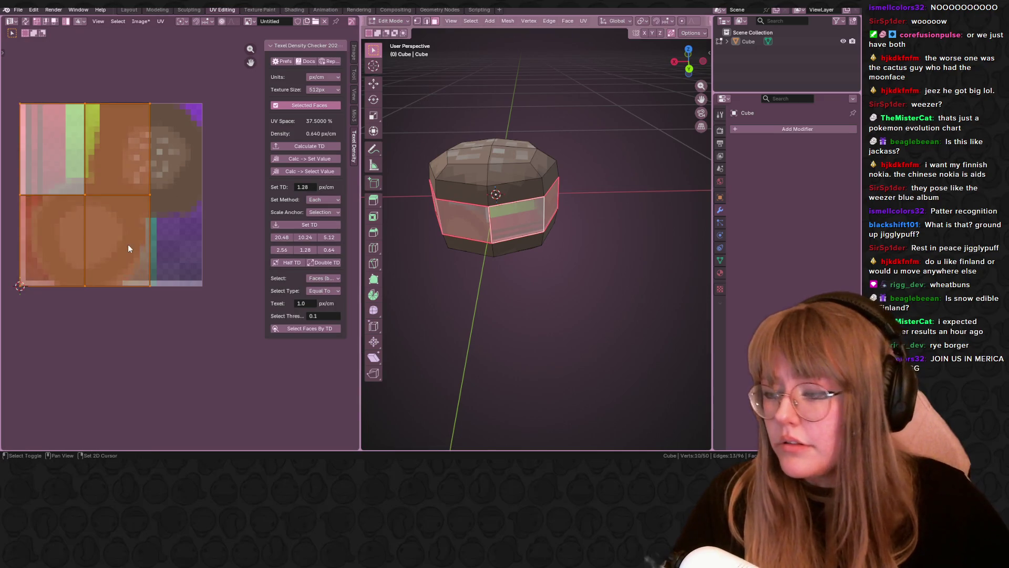
{"action": "key", "text": "s"}
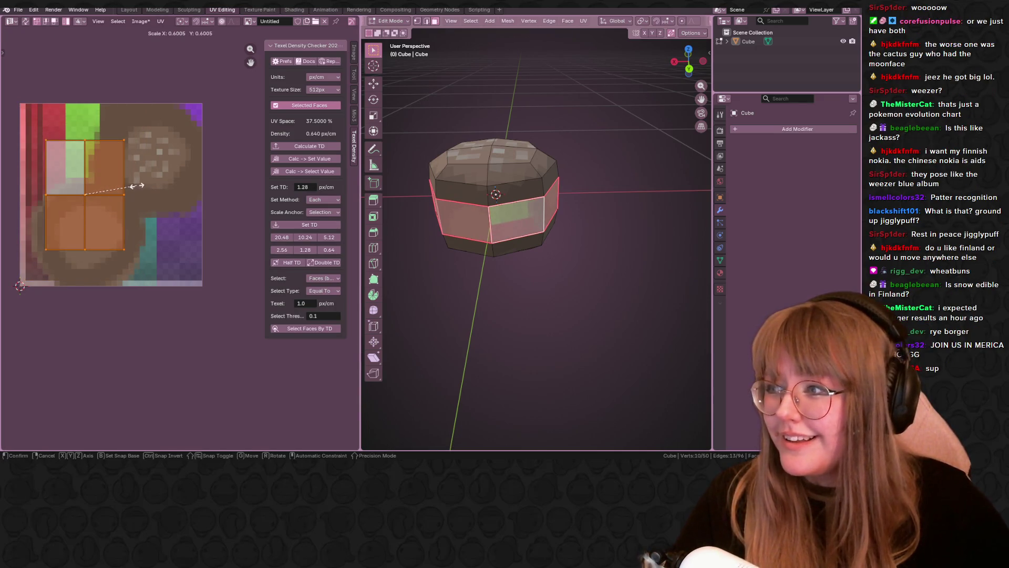
{"action": "left_click", "coordinate": [121, 191]}
{"action": "key", "text": "g"}
{"action": "left_click", "coordinate": [191, 216]}
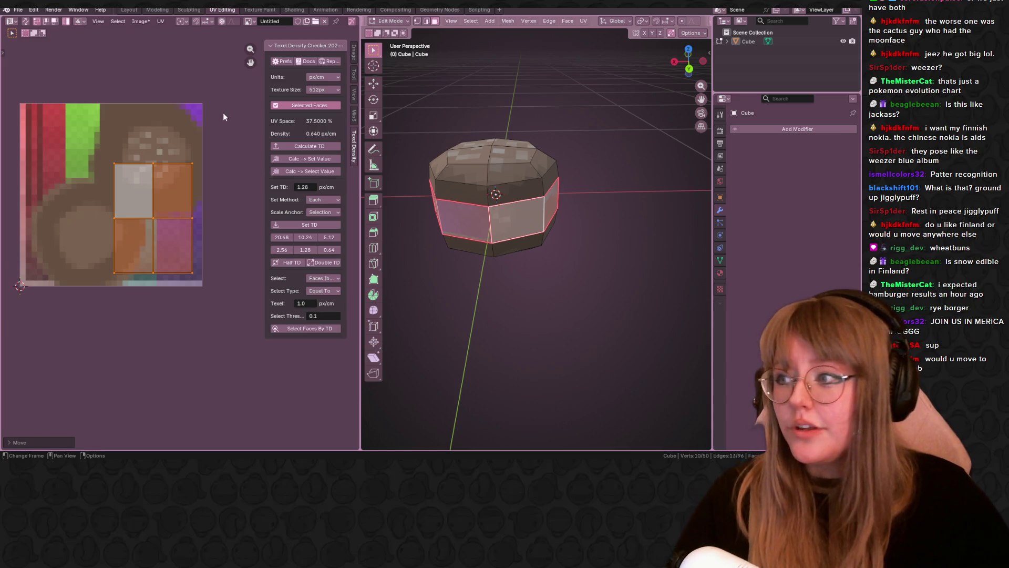
{"action": "scroll", "coordinate": [207, 137], "scroll_direction": "up", "scroll_amount": 1}
{"action": "mouse_move", "coordinate": [235, 173]}
{"action": "middle_mouse_down"}
{"action": "mouse_move", "coordinate": [283, 147]}
{"action": "mouse_move", "coordinate": [233, 190]}
{"action": "middle_mouse_up"}
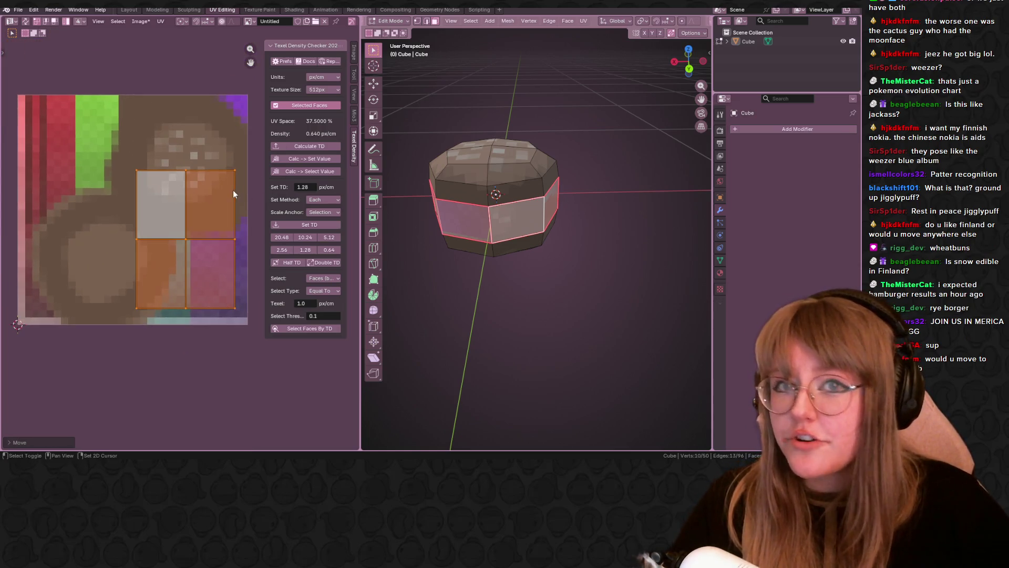
Shrink and reposition the UV island again, then select only its right column.
{"action": "key", "text": "s"}
{"action": "left_click", "coordinate": [200, 213]}
{"action": "scroll", "coordinate": [200, 212], "scroll_direction": "up", "scroll_amount": 1}
{"action": "key", "text": "g"}
{"action": "left_click", "coordinate": [210, 223]}
{"action": "middle_click_drag", "start_coordinate": [507, 221], "coordinate": [491, 263]}
{"action": "scroll", "coordinate": [502, 263], "scroll_direction": "up", "scroll_amount": 4}
{"action": "scroll", "coordinate": [491, 264], "scroll_direction": "up", "scroll_amount": 3}
{"action": "scroll", "coordinate": [187, 220], "scroll_direction": "up", "scroll_amount": 1}
{"action": "mouse_move", "coordinate": [188, 219]}
{"action": "middle_mouse_down"}
{"action": "mouse_move", "coordinate": [164, 257]}
{"action": "mouse_move", "coordinate": [164, 188]}
{"action": "mouse_move", "coordinate": [170, 252]}
{"action": "middle_mouse_up"}
{"action": "left_click", "coordinate": [166, 248]}
{"action": "scroll", "coordinate": [164, 188], "scroll_direction": "up", "scroll_amount": 1}
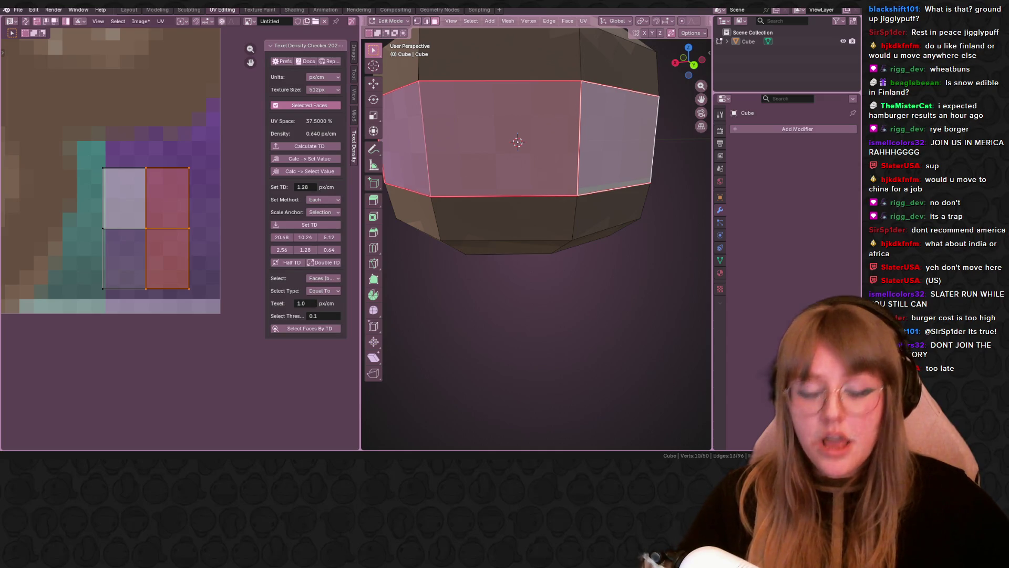
Move the right UV column right and down, away from the white column.
{"action": "scroll", "coordinate": [154, 229], "scroll_direction": "up", "scroll_amount": 2}
{"action": "left_click_drag", "start_coordinate": [173, 258], "coordinate": [202, 271]}
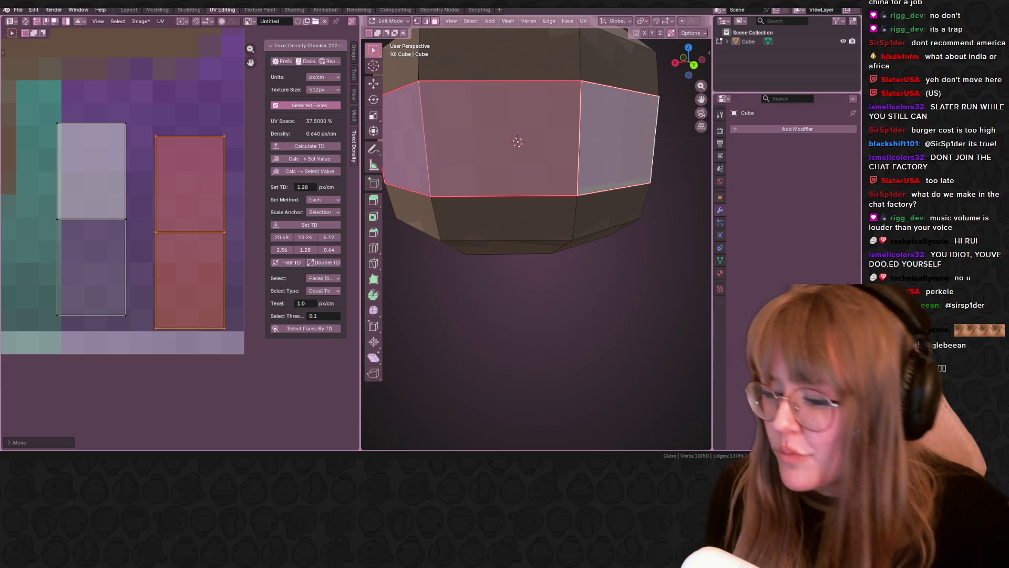
{"action": "scroll", "coordinate": [604, 157], "scroll_direction": "down", "scroll_amount": 6}
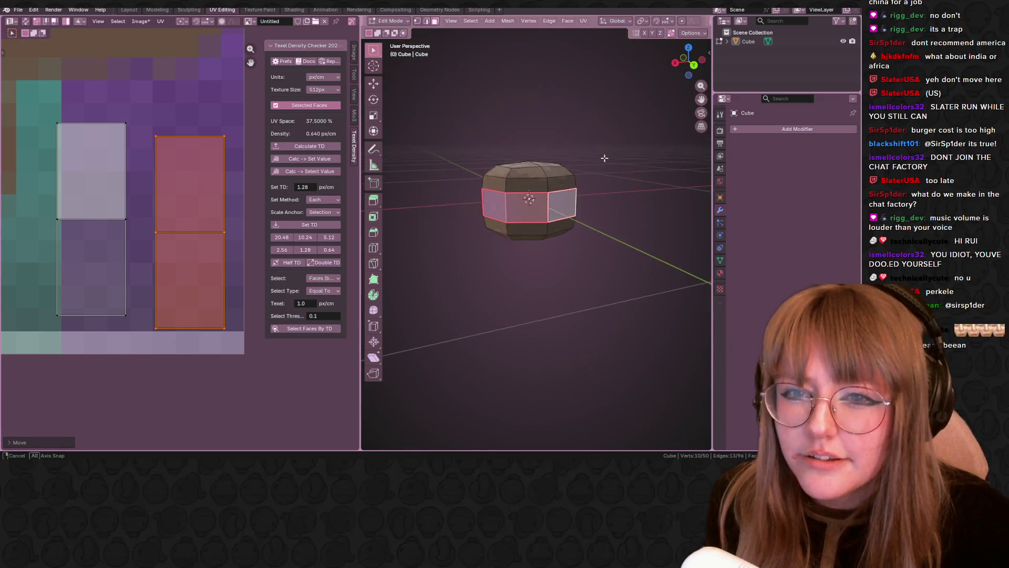
Move the red UV column to a new spot beside the white column.
{"action": "middle_click_drag", "start_coordinate": [603, 158], "coordinate": [571, 211]}
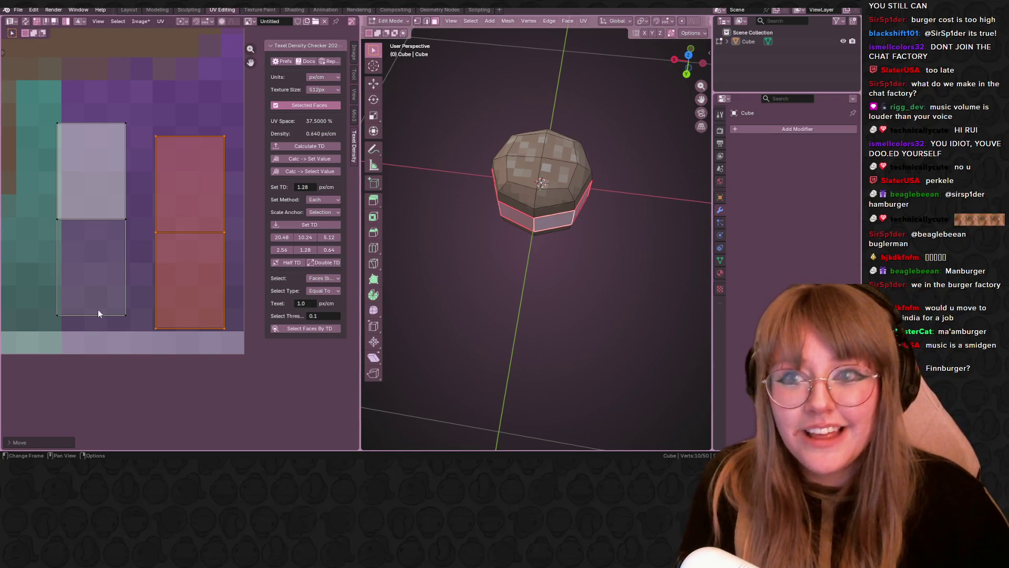
{"action": "scroll", "coordinate": [123, 279], "scroll_direction": "up", "scroll_amount": 1}
{"action": "middle_click_drag", "start_coordinate": [123, 280], "coordinate": [107, 228]}
{"action": "key", "text": "g"}
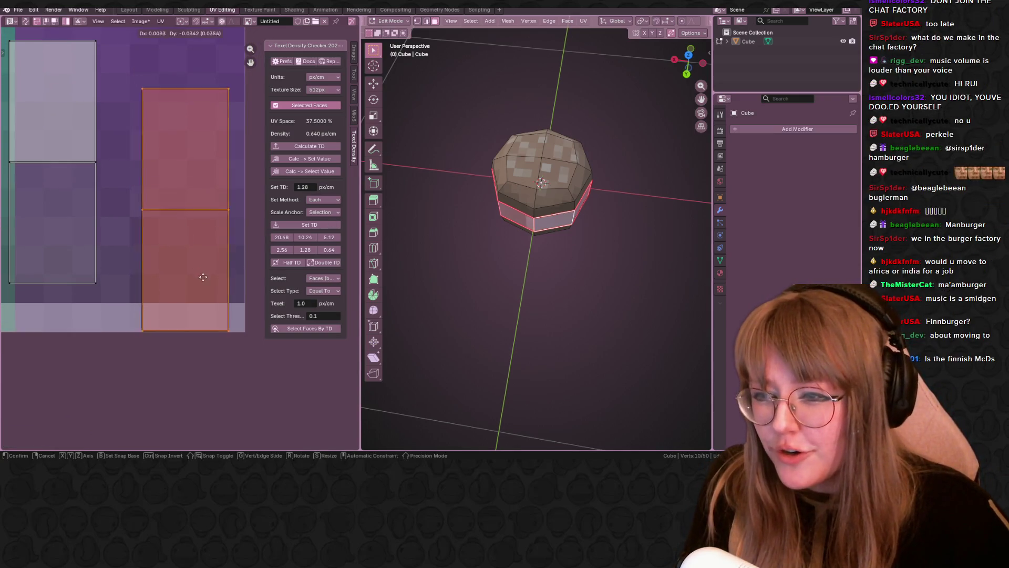
{"action": "left_click", "coordinate": [215, 277]}
Nudge the red column slightly left and check the side faces' horizontal red bands.
{"action": "mouse_move", "coordinate": [605, 253]}
{"action": "middle_mouse_down"}
{"action": "mouse_move", "coordinate": [602, 216]}
{"action": "mouse_move", "coordinate": [604, 234]}
{"action": "mouse_move", "coordinate": [561, 166]}
{"action": "middle_mouse_up"}
{"action": "scroll", "coordinate": [601, 209], "scroll_direction": "up", "scroll_amount": 4}
{"action": "scroll", "coordinate": [561, 166], "scroll_direction": "down", "scroll_amount": 5}
{"action": "scroll", "coordinate": [568, 176], "scroll_direction": "up", "scroll_amount": 6}
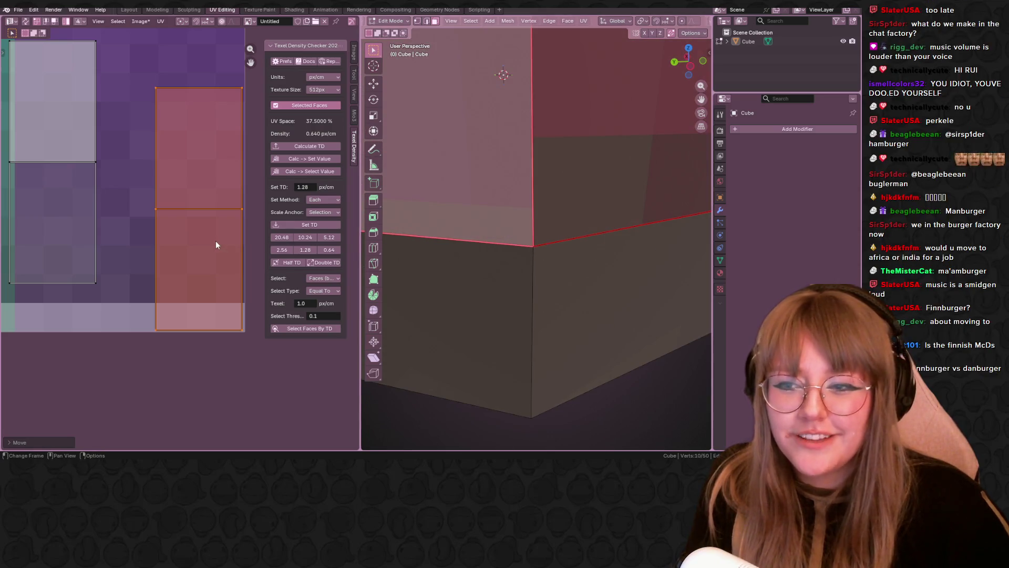
{"action": "key", "text": "g"}
{"action": "left_click", "coordinate": [214, 266]}
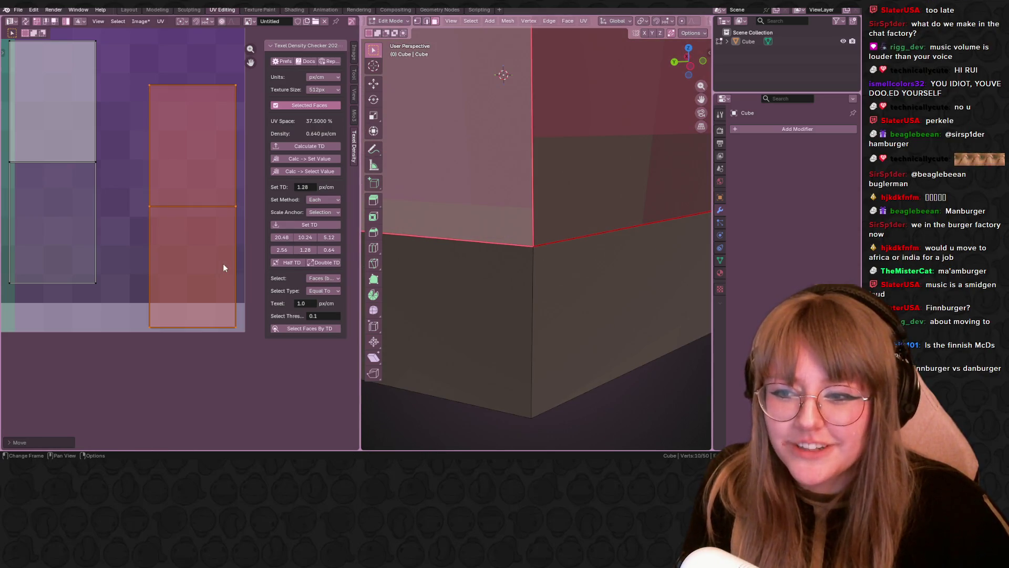
{"action": "scroll", "coordinate": [518, 257], "scroll_direction": "down", "scroll_amount": 3}
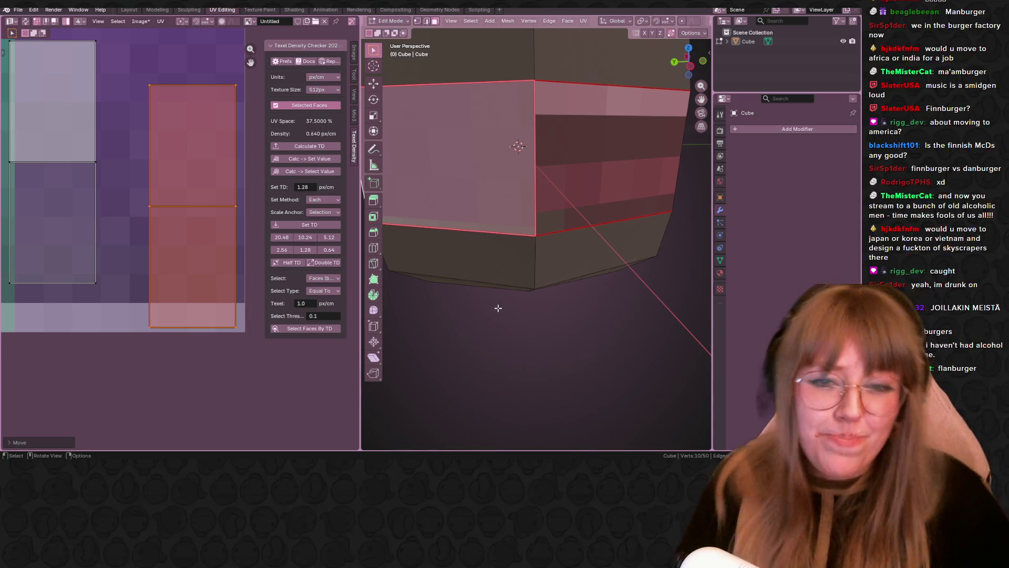
Shift the UV island slightly left and orbit until the pink side face fills the view.
{"action": "scroll", "coordinate": [186, 241], "scroll_direction": "up", "scroll_amount": 1}
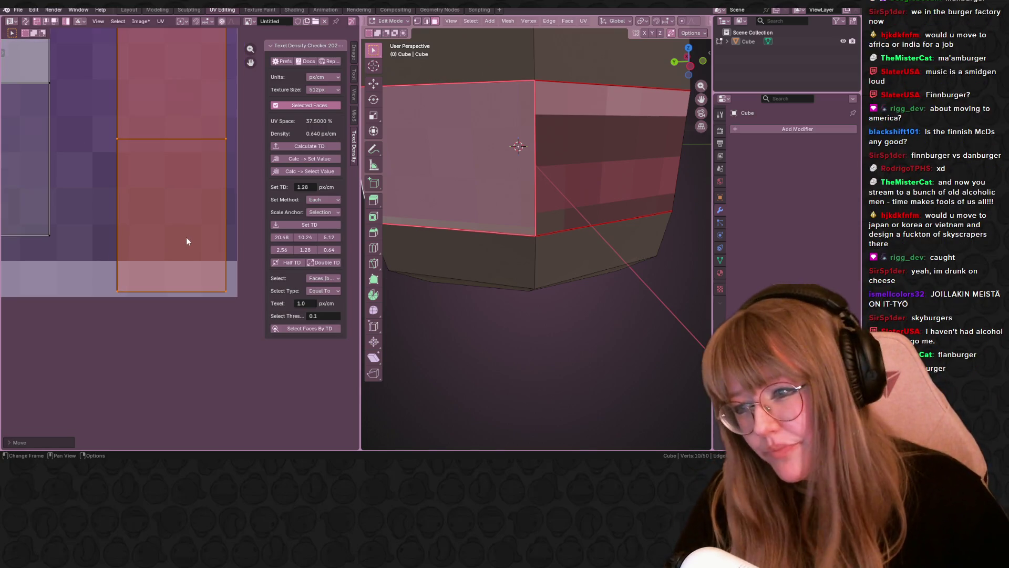
{"action": "key", "text": "g"}
{"action": "left_click", "coordinate": [207, 284]}
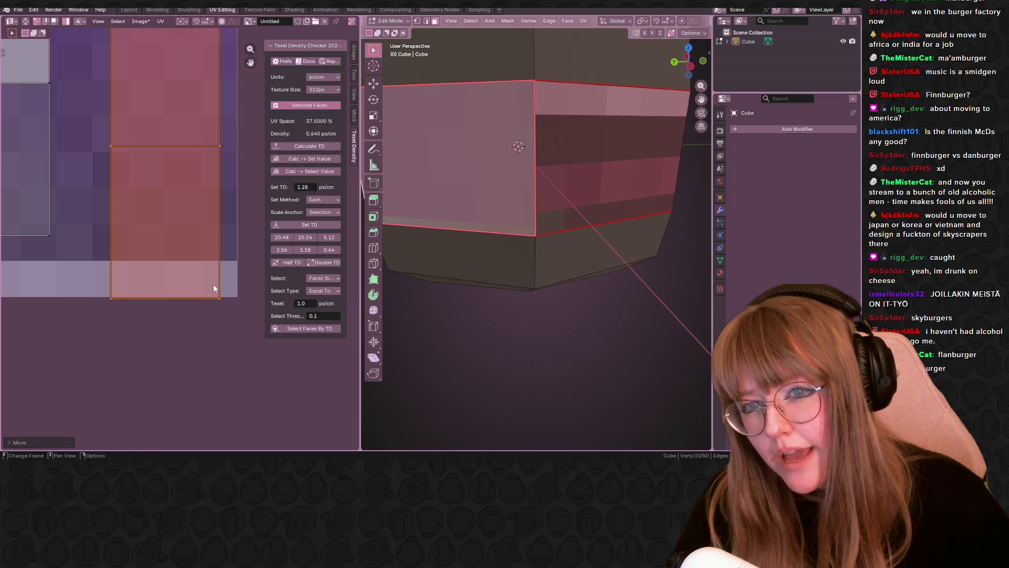
{"action": "scroll", "coordinate": [430, 247], "scroll_direction": "down", "scroll_amount": 5}
{"action": "middle_click_drag", "start_coordinate": [431, 248], "coordinate": [575, 253]}
{"action": "scroll", "coordinate": [471, 250], "scroll_direction": "up", "scroll_amount": 4}
{"action": "middle_click_drag", "start_coordinate": [470, 250], "coordinate": [531, 247]}
{"action": "scroll", "coordinate": [614, 242], "scroll_direction": "up", "scroll_amount": 5}
{"action": "middle_click_drag", "start_coordinate": [613, 242], "coordinate": [482, 146], "text": "shift"}
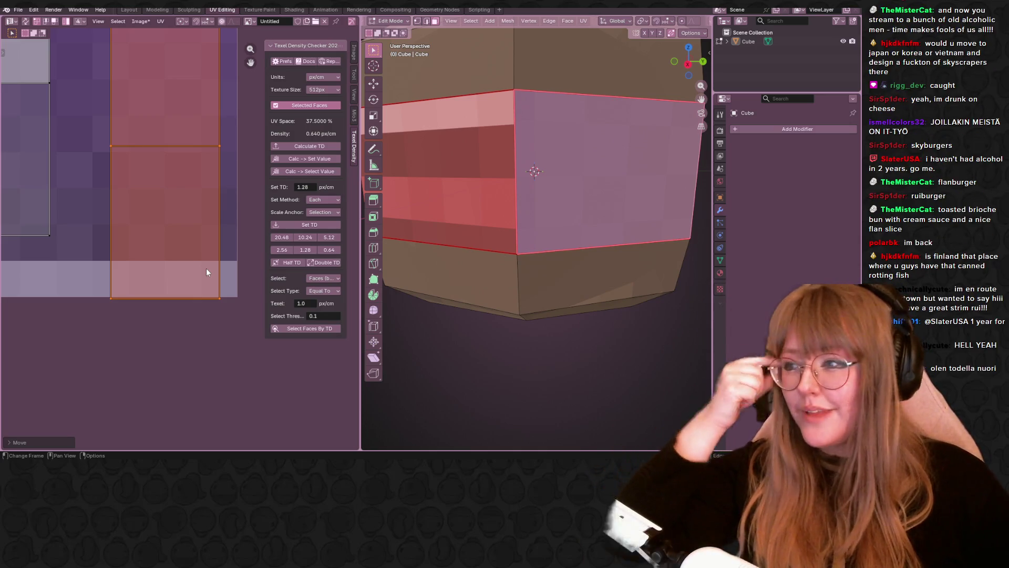
Inspect the island's upper and lower parts over the striped texture area.
{"action": "scroll", "coordinate": [205, 222], "scroll_direction": "up", "scroll_amount": 2}
{"action": "mouse_move", "coordinate": [194, 221]}
{"action": "middle_mouse_down"}
{"action": "mouse_move", "coordinate": [153, 171]}
{"action": "mouse_move", "coordinate": [143, 207]}
{"action": "middle_mouse_up"}
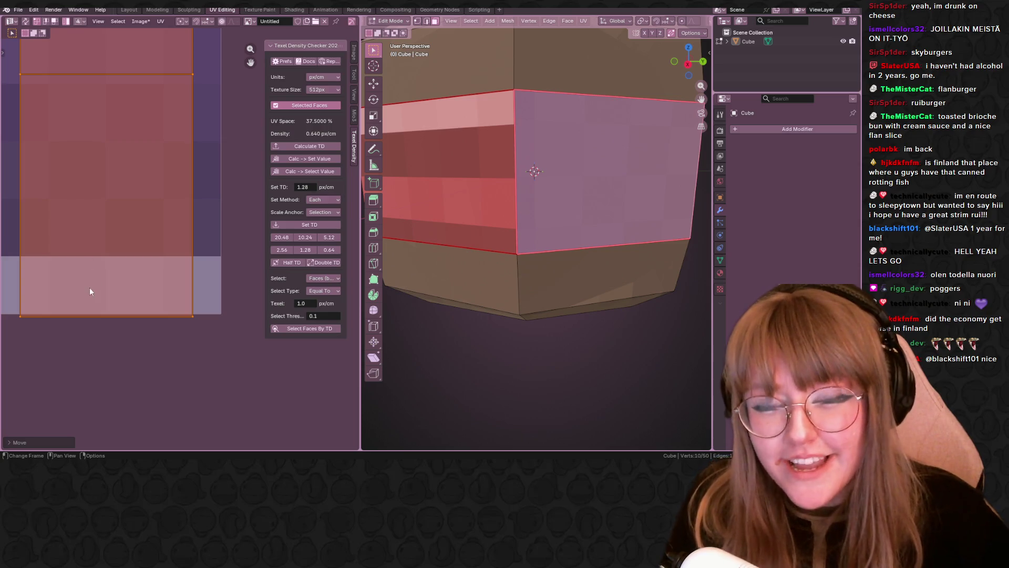
{"action": "middle_click_drag", "start_coordinate": [116, 277], "coordinate": [139, 304]}
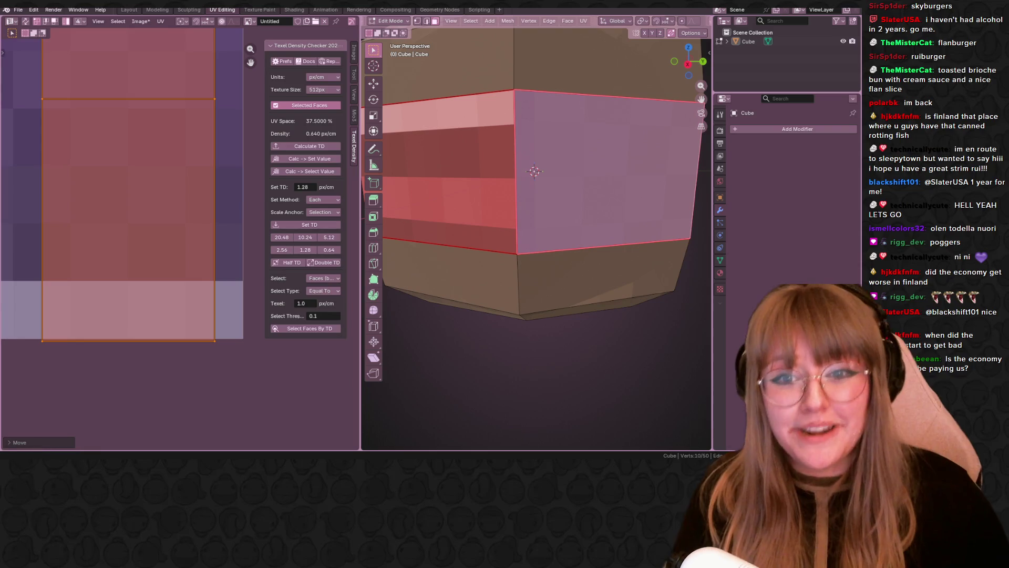
{"action": "scroll", "coordinate": [101, 362], "scroll_direction": "up", "scroll_amount": 4}
{"action": "scroll", "coordinate": [153, 375], "scroll_direction": "down", "scroll_amount": 2}
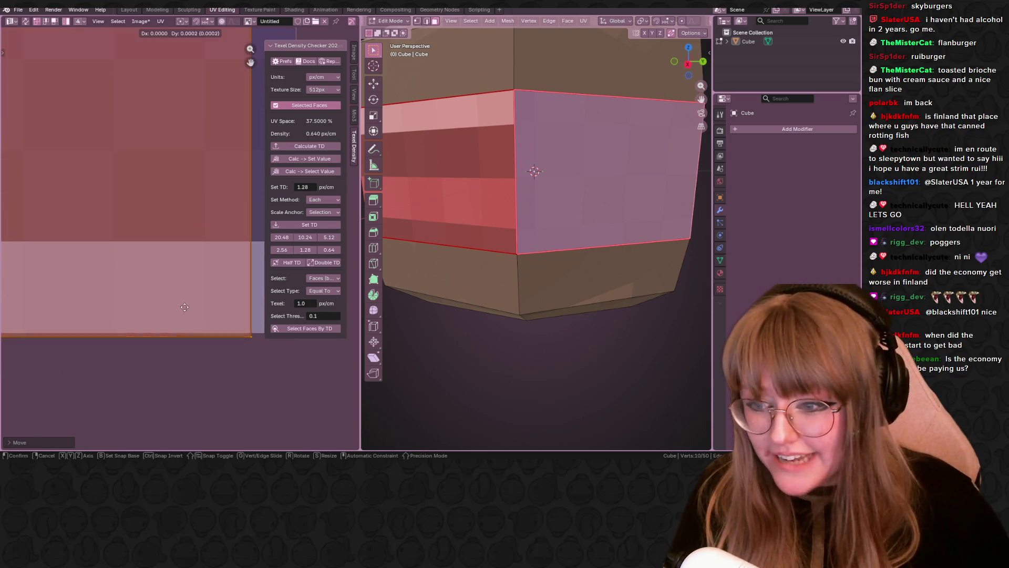
{"action": "left_click", "coordinate": [296, 330]}
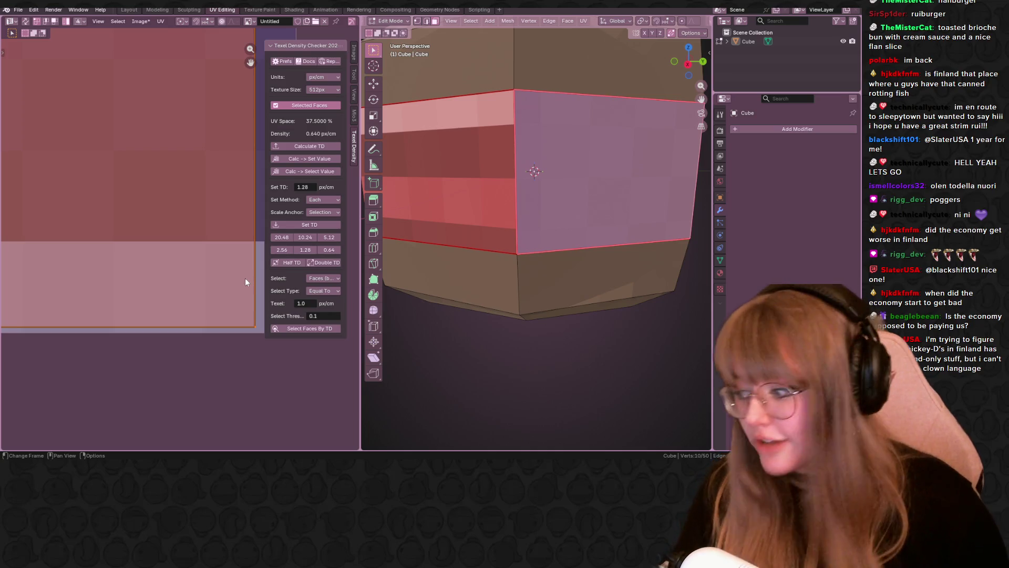
{"action": "scroll", "coordinate": [537, 210], "scroll_direction": "down", "scroll_amount": 8}
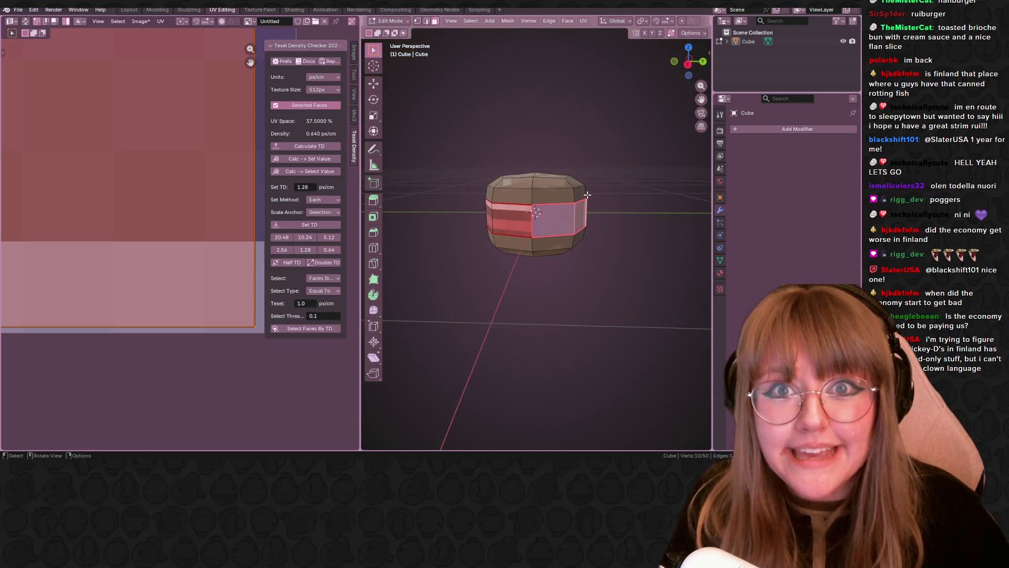
Move the side-band UV island, then vertex-slide its UVs to reshape it over the stripes.
{"action": "middle_click_drag", "start_coordinate": [605, 237], "coordinate": [635, 315]}
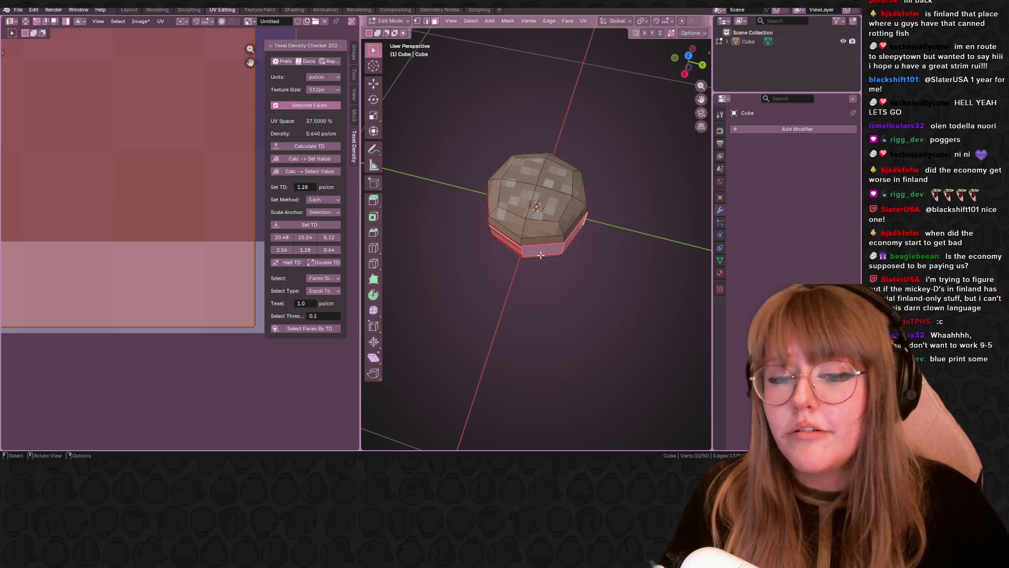
{"action": "scroll", "coordinate": [645, 244], "scroll_direction": "up", "scroll_amount": 5}
{"action": "middle_click_drag", "start_coordinate": [646, 226], "coordinate": [619, 208]}
{"action": "scroll", "coordinate": [645, 222], "scroll_direction": "down", "scroll_amount": 5}
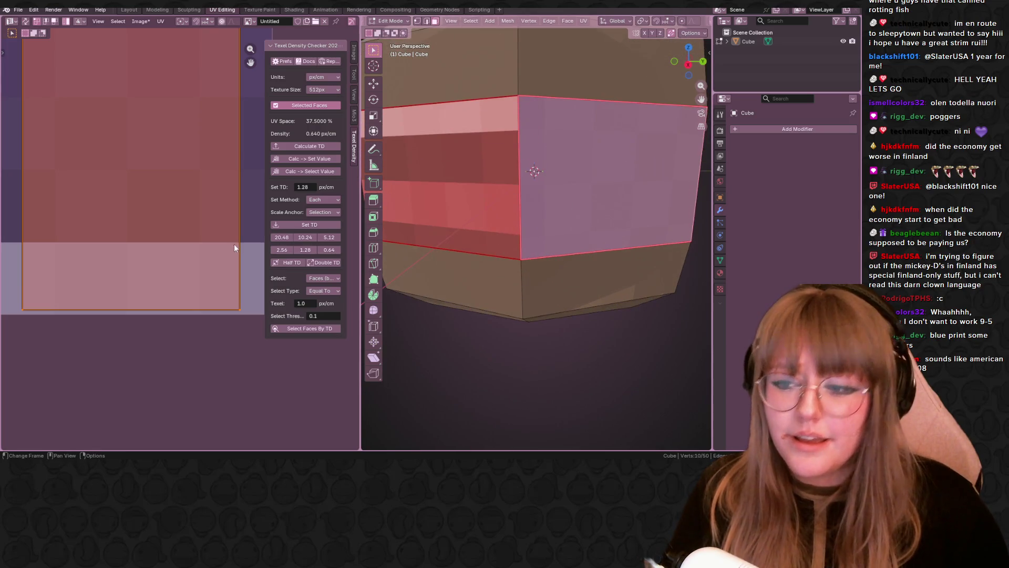
{"action": "key", "text": "g"}
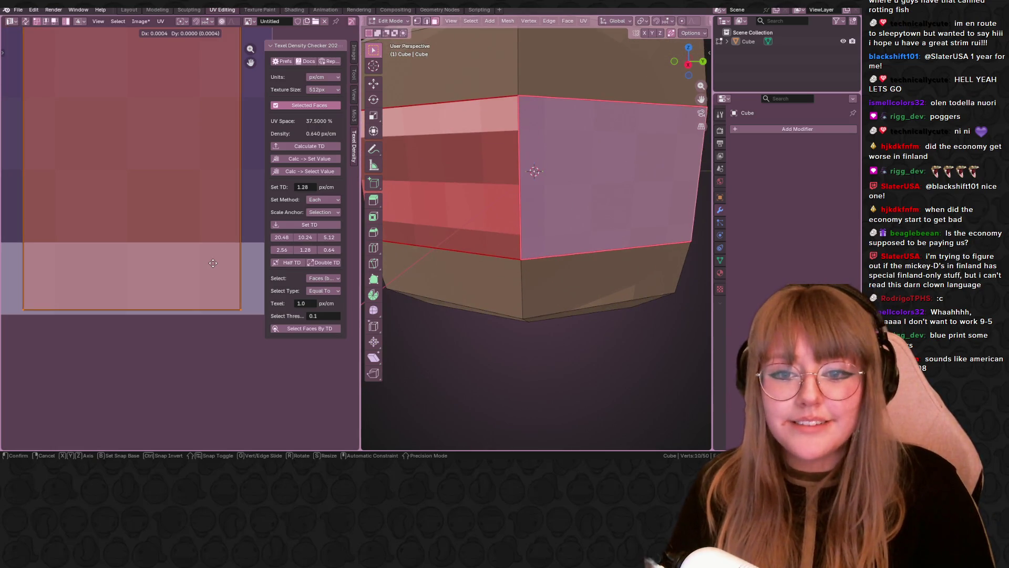
{"action": "left_click", "coordinate": [213, 263]}
{"action": "key", "text": "g"}
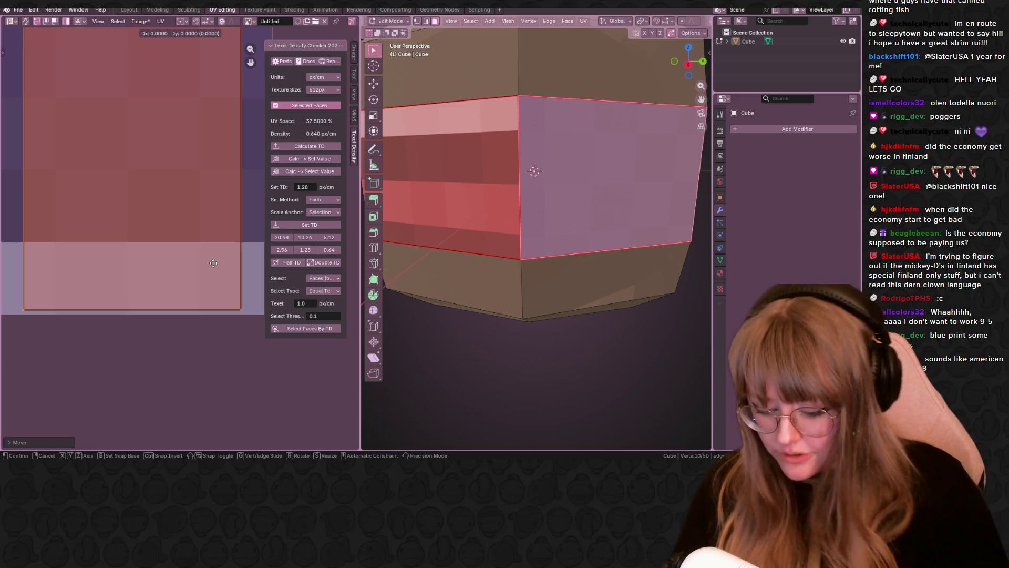
{"action": "key", "text": "g"}
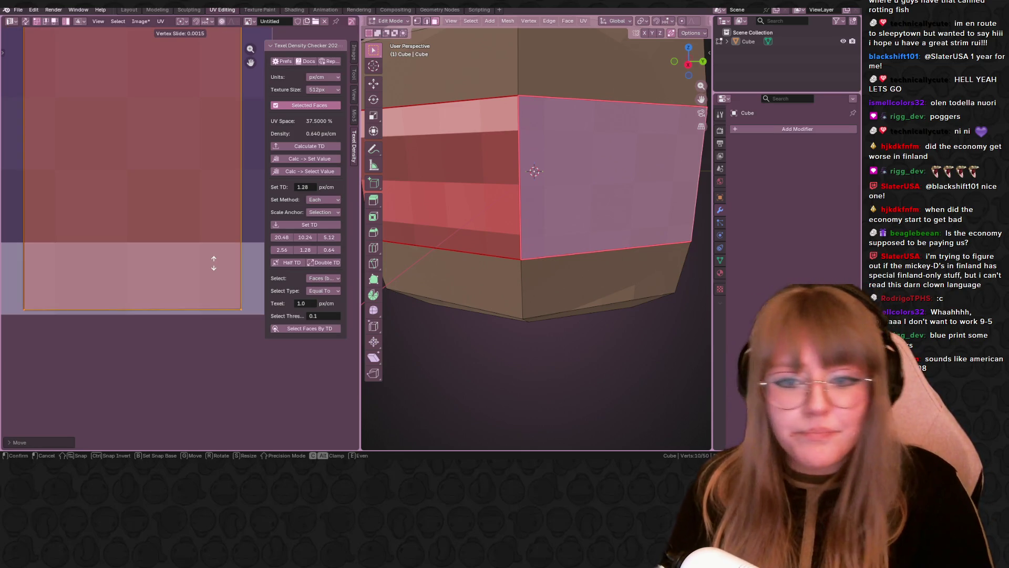
{"action": "left_click", "coordinate": [213, 262]}
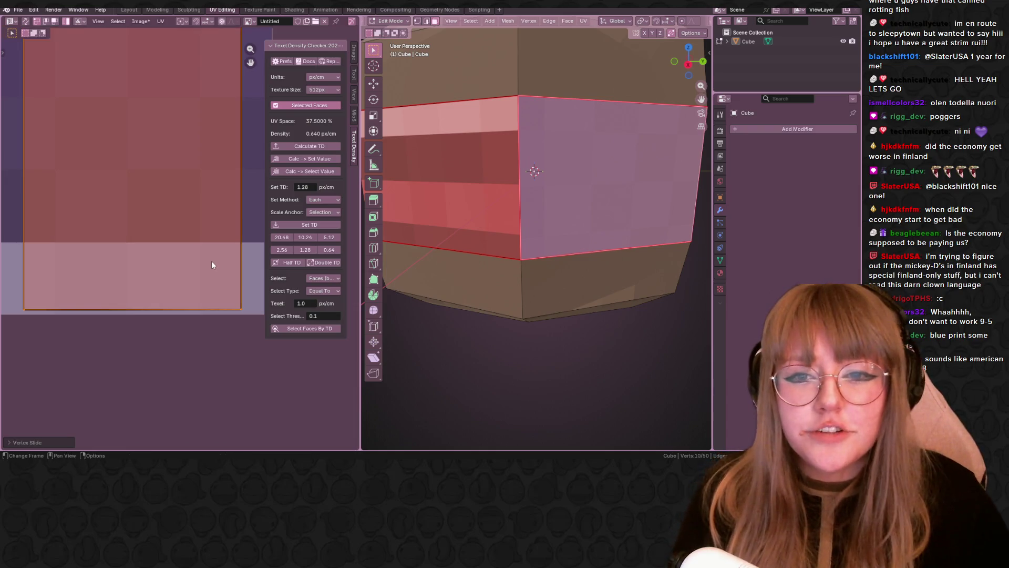
{"action": "scroll", "coordinate": [146, 185], "scroll_direction": "down", "scroll_amount": 1}
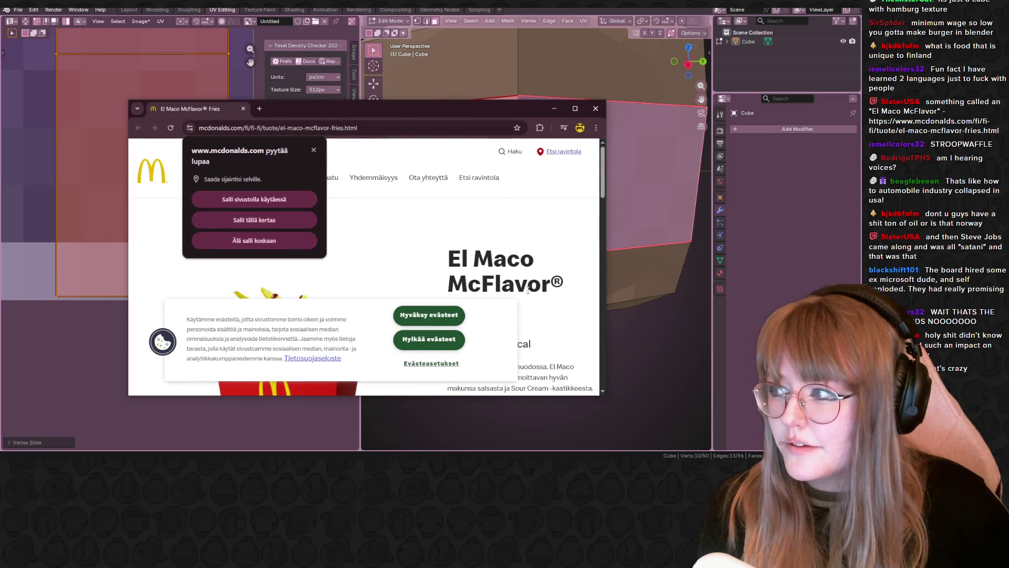
Accept the El Maco page cookies, dismiss the location prompt, and close Chrome.
{"action": "left_click", "coordinate": [440, 315]}
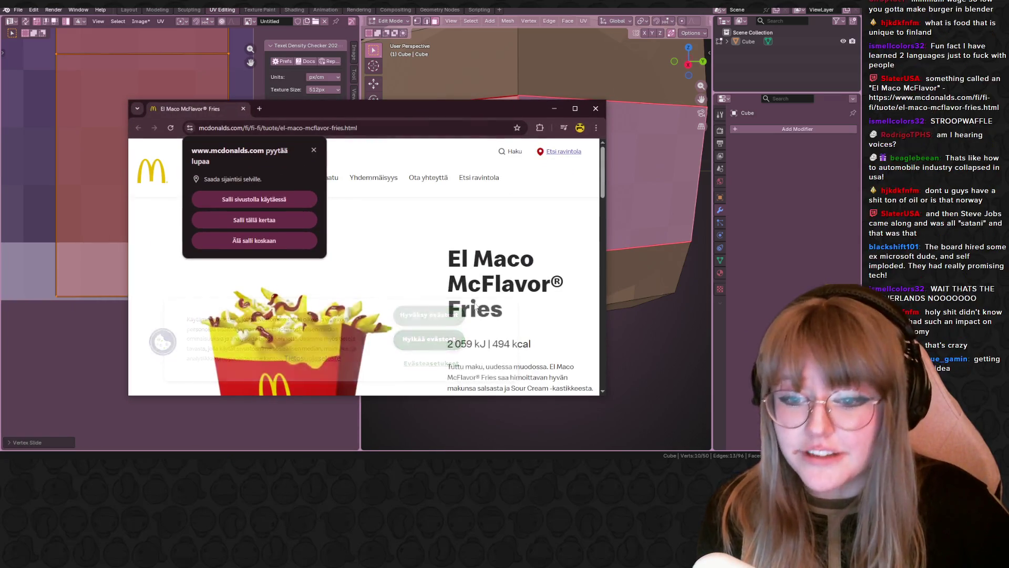
{"action": "scroll", "coordinate": [341, 199], "scroll_direction": "down", "scroll_amount": 1}
{"action": "left_click", "coordinate": [313, 149]}
{"action": "scroll", "coordinate": [379, 214], "scroll_direction": "down", "scroll_amount": 1}
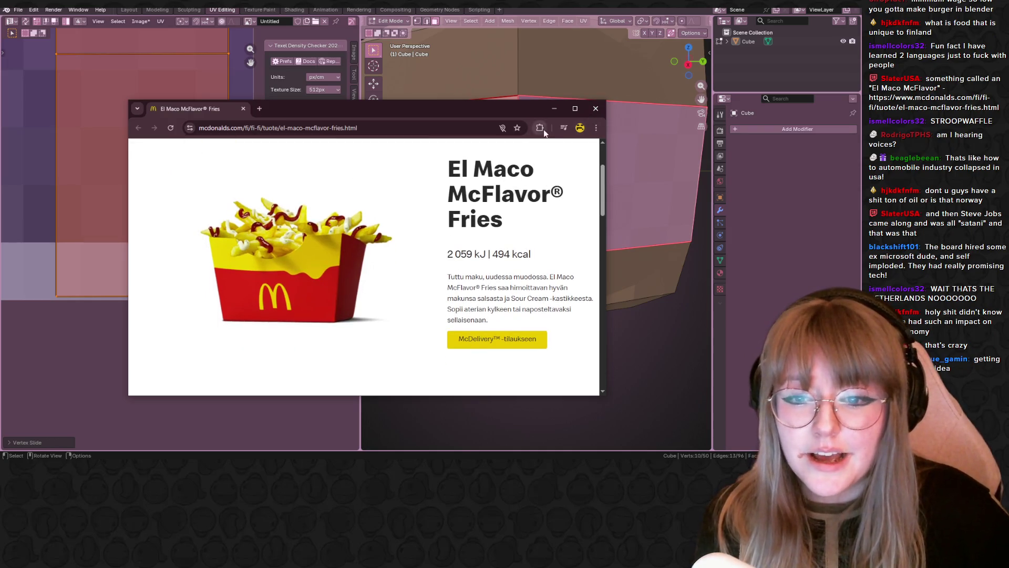
{"action": "left_click", "coordinate": [594, 108]}
{"action": "scroll", "coordinate": [536, 211], "scroll_direction": "down", "scroll_amount": 5}
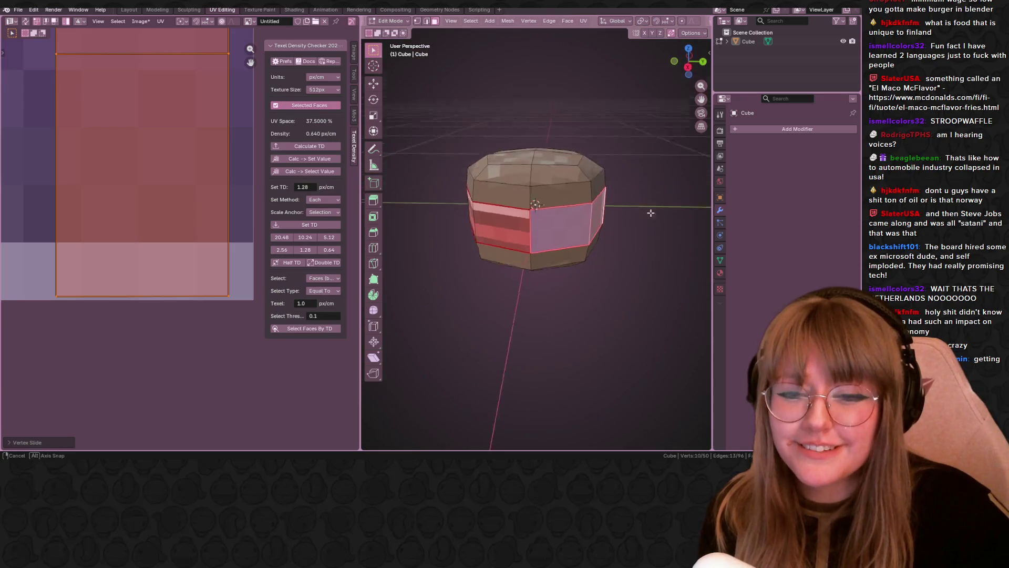
{"action": "scroll", "coordinate": [160, 188], "scroll_direction": "down", "scroll_amount": 1}
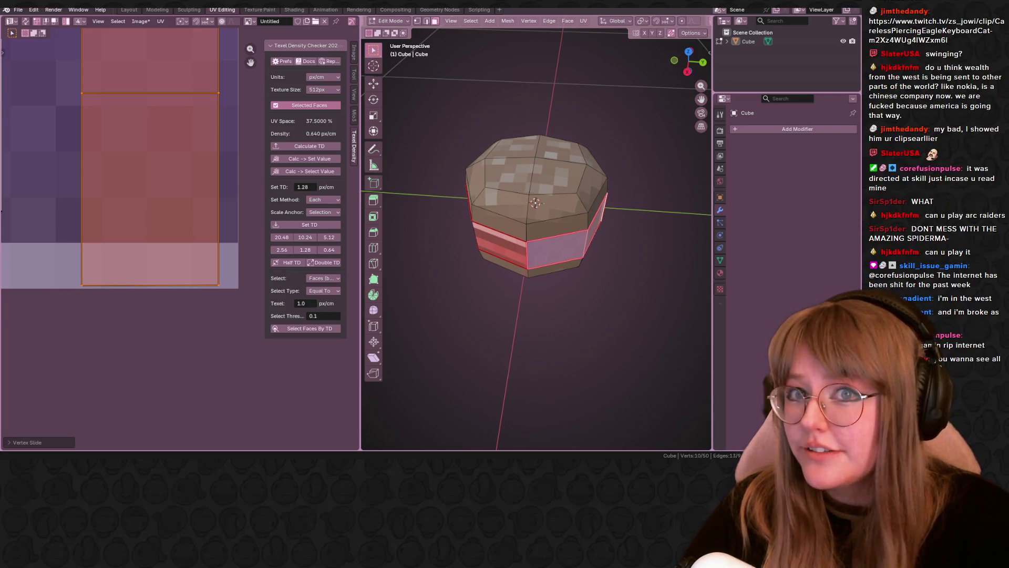
Turn the bun so the side band faces forward and box-select the lower-left face's UVs.
{"action": "mouse_move", "coordinate": [592, 295]}
{"action": "middle_mouse_down"}
{"action": "mouse_move", "coordinate": [635, 227]}
{"action": "mouse_move", "coordinate": [647, 229]}
{"action": "middle_mouse_up"}
{"action": "middle_click_drag", "start_coordinate": [633, 146], "coordinate": [605, 195]}
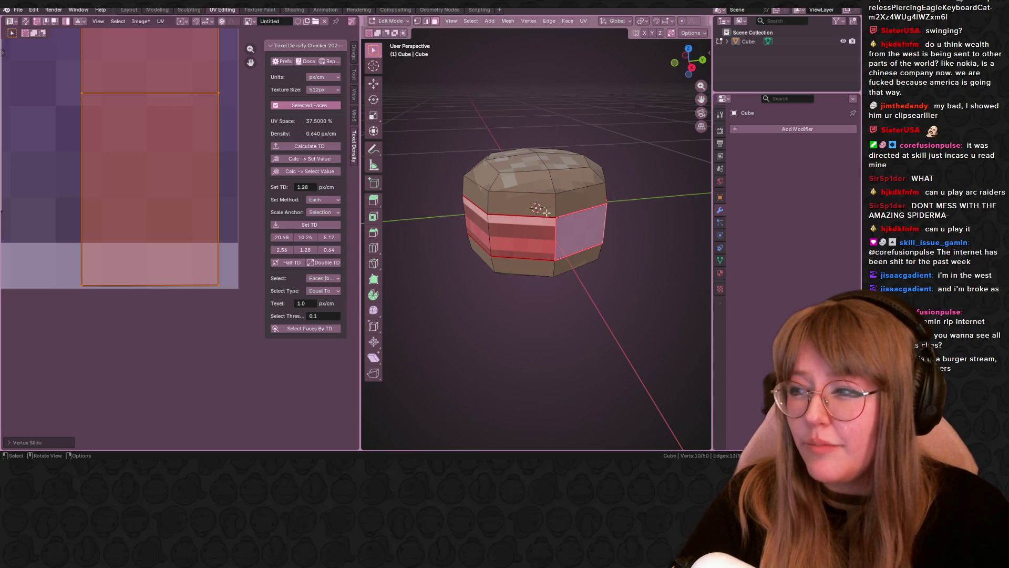
{"action": "middle_click_drag", "start_coordinate": [541, 187], "coordinate": [536, 151]}
{"action": "scroll", "coordinate": [536, 151], "scroll_direction": "up", "scroll_amount": 2}
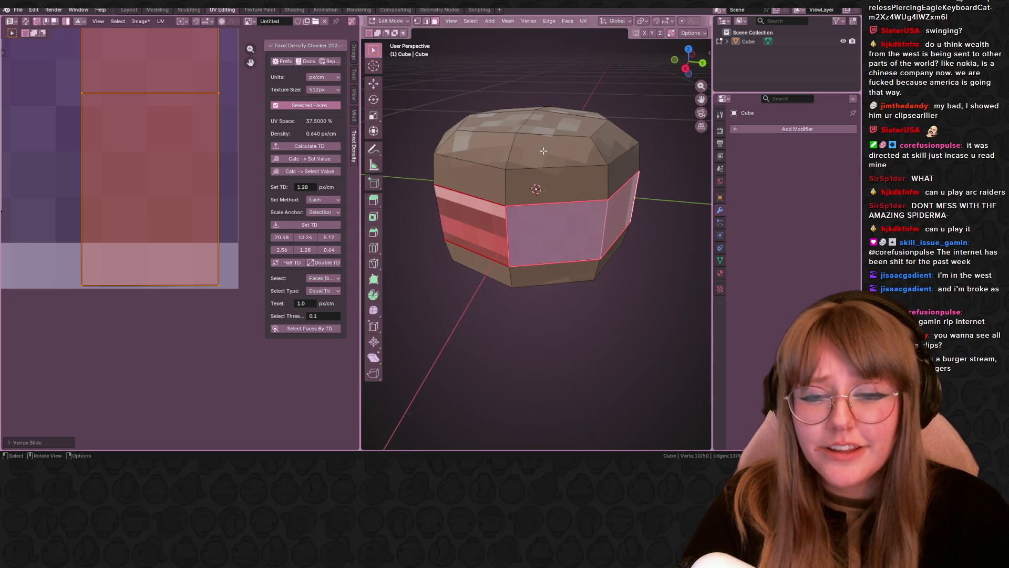
{"action": "scroll", "coordinate": [137, 138], "scroll_direction": "down", "scroll_amount": 4}
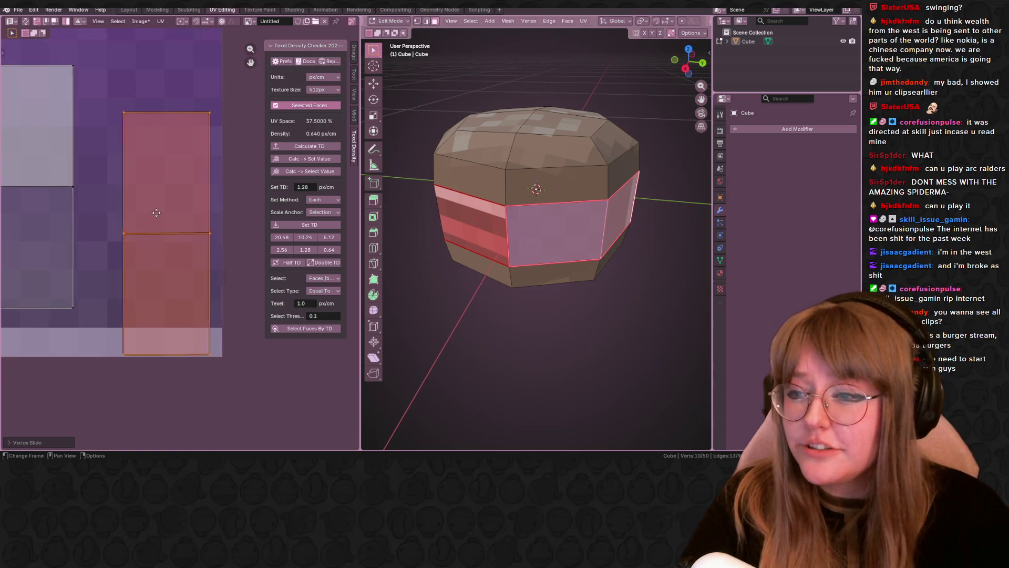
{"action": "scroll", "coordinate": [78, 206], "scroll_direction": "up", "scroll_amount": 2}
{"action": "key", "text": "b"}
{"action": "left_click", "coordinate": [78, 203]}
{"action": "left_click", "coordinate": [89, 200]}
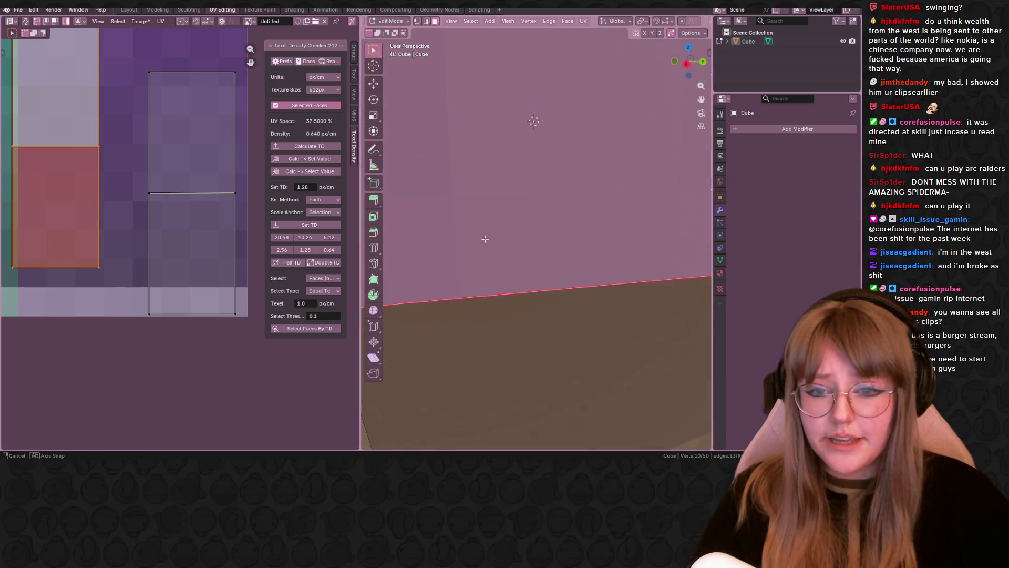
Move the lower-left face's UV island to a new striped area of the texture.
{"action": "middle_click_drag", "start_coordinate": [484, 237], "coordinate": [508, 215]}
{"action": "scroll", "coordinate": [508, 216], "scroll_direction": "down", "scroll_amount": 2}
{"action": "scroll", "coordinate": [508, 216], "scroll_direction": "up", "scroll_amount": 5}
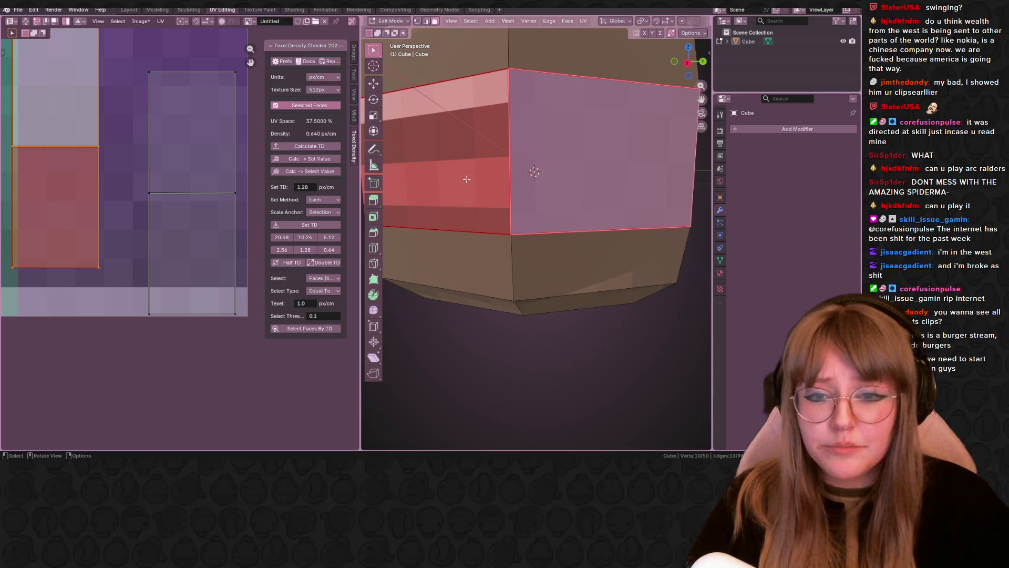
{"action": "scroll", "coordinate": [239, 183], "scroll_direction": "up", "scroll_amount": 1}
{"action": "key", "text": "g"}
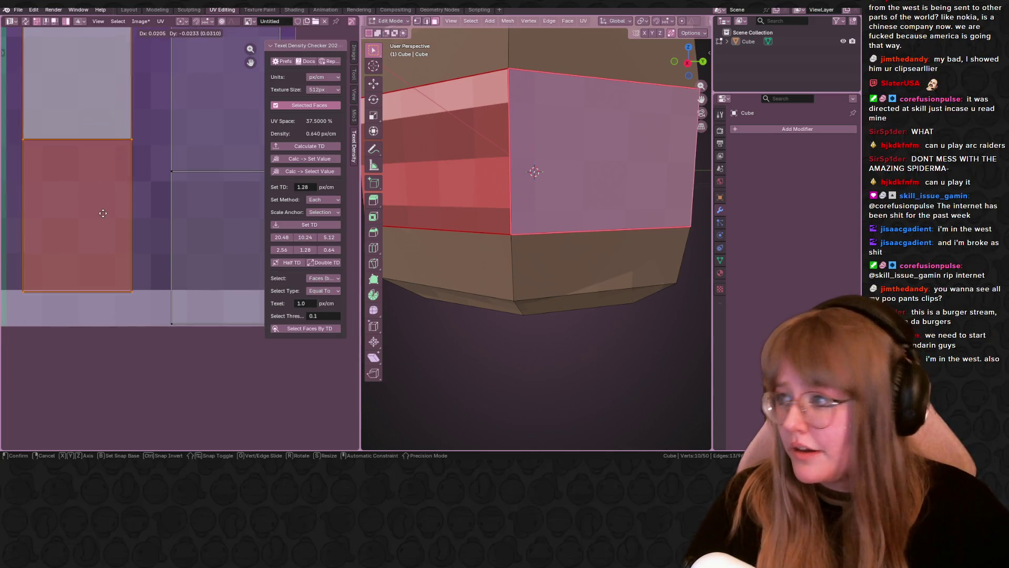
{"action": "left_click", "coordinate": [112, 215]}
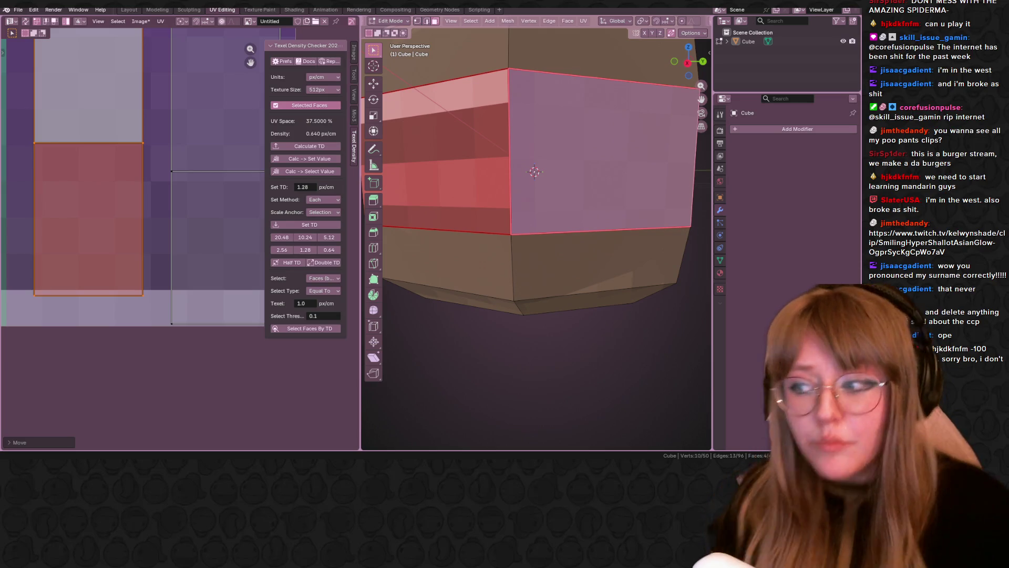
Move the selected side-face UV island lower on the texture.
{"action": "middle_click_drag", "start_coordinate": [129, 295], "coordinate": [106, 215]}
{"action": "left_click_drag", "start_coordinate": [107, 216], "coordinate": [109, 242]}
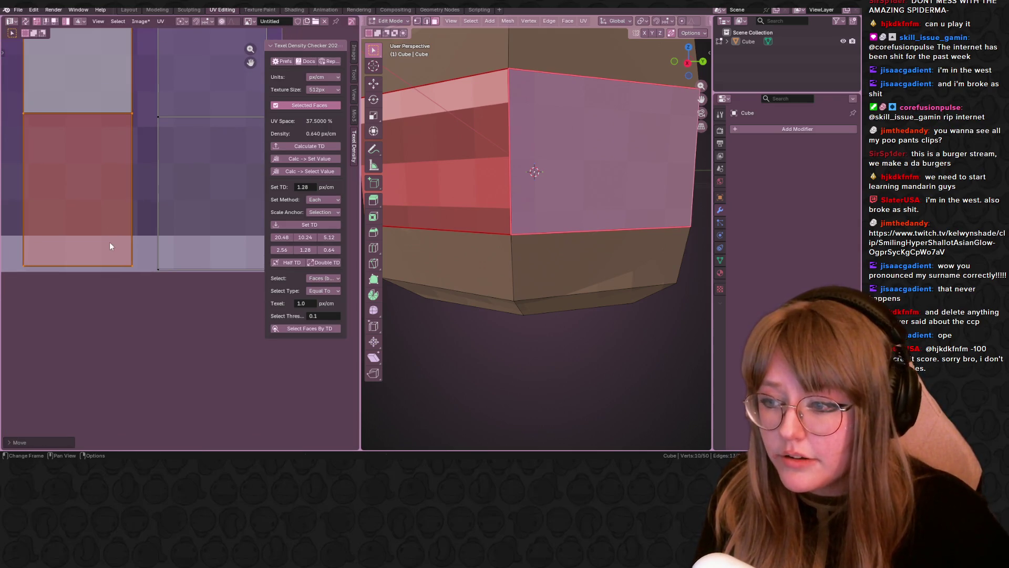
{"action": "middle_click_drag", "start_coordinate": [106, 267], "coordinate": [120, 262]}
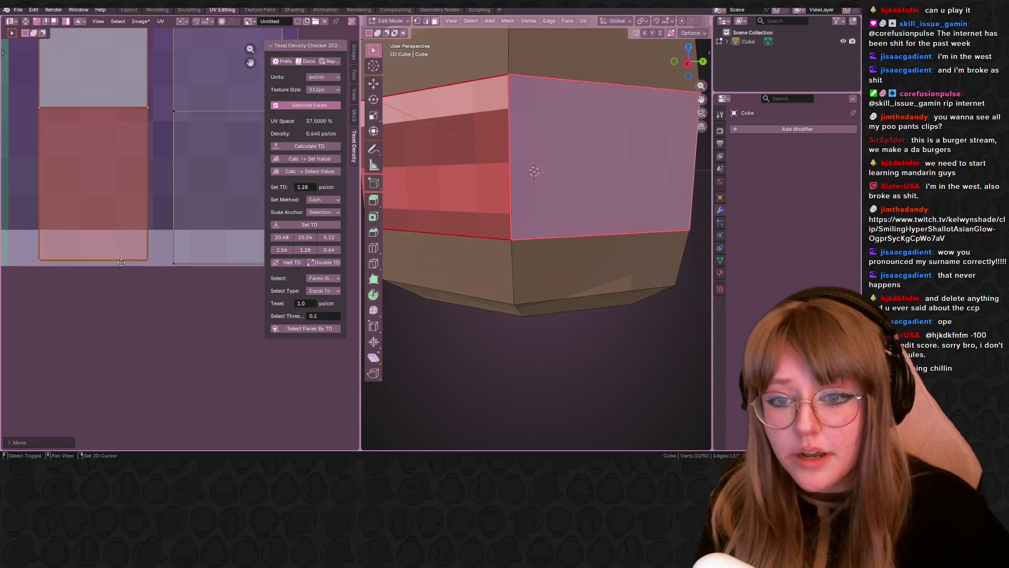
{"action": "scroll", "coordinate": [131, 256], "scroll_direction": "up", "scroll_amount": 3}
{"action": "key", "text": "g"}
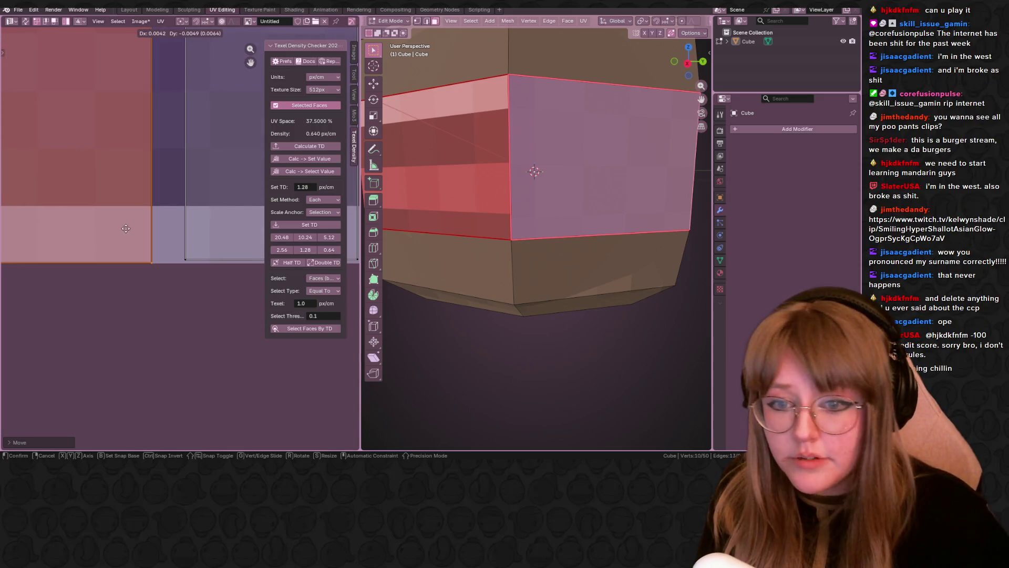
{"action": "left_click", "coordinate": [126, 228]}
Select the right UV island, reposition it, then deselect it.
{"action": "left_click", "coordinate": [206, 229]}
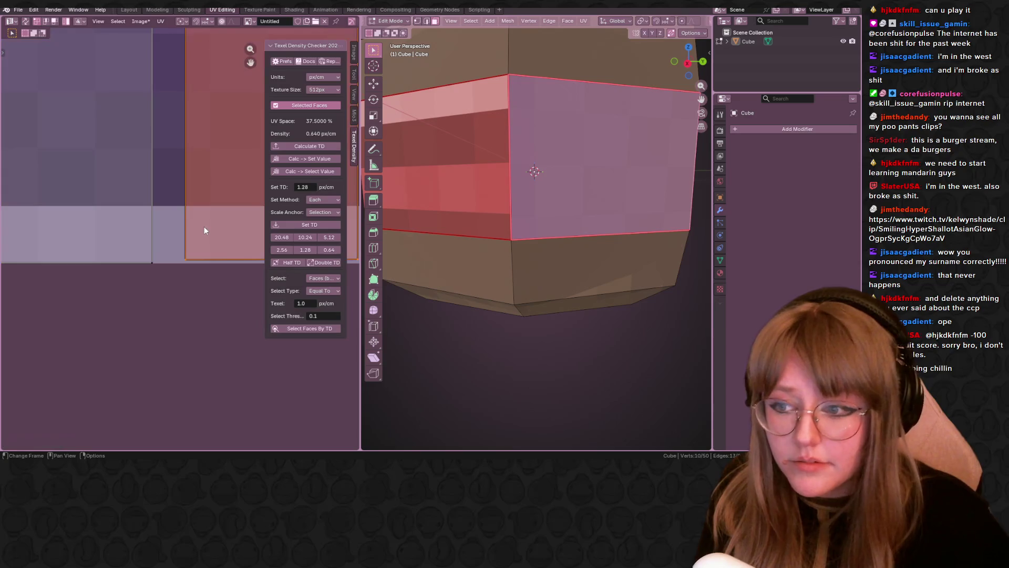
{"action": "key", "text": "g"}
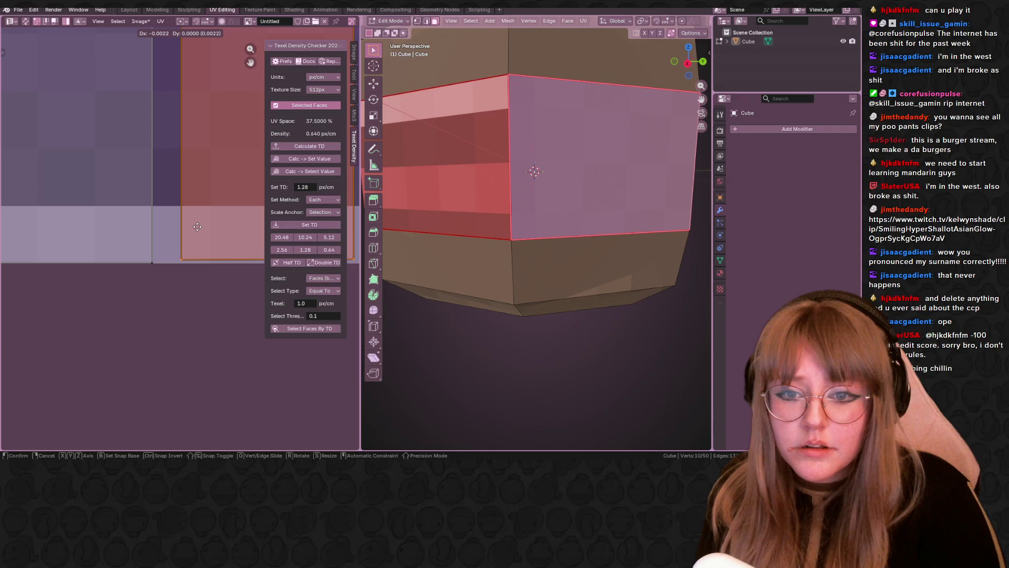
{"action": "left_click", "coordinate": [198, 227]}
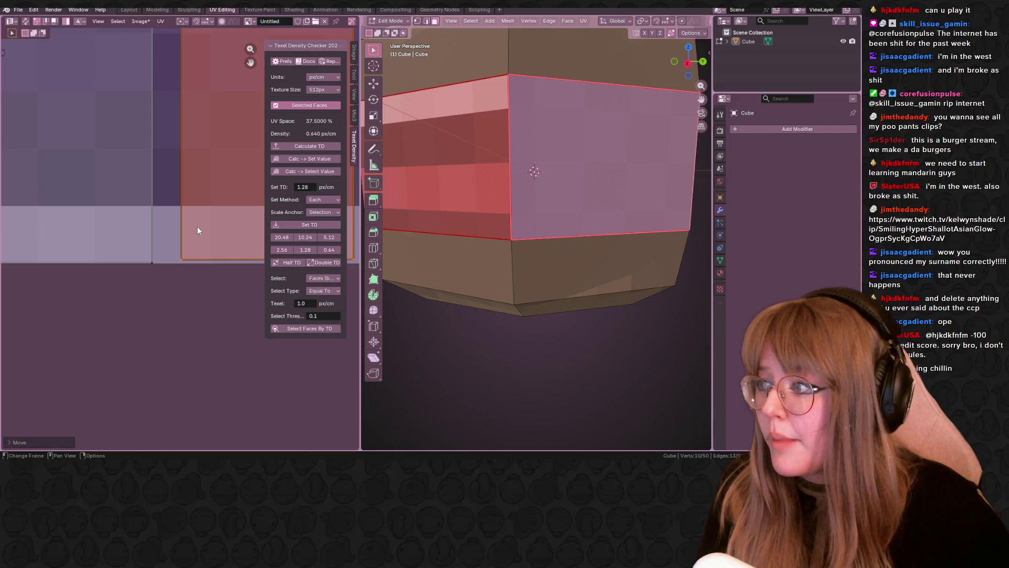
{"action": "left_click", "coordinate": [200, 343]}
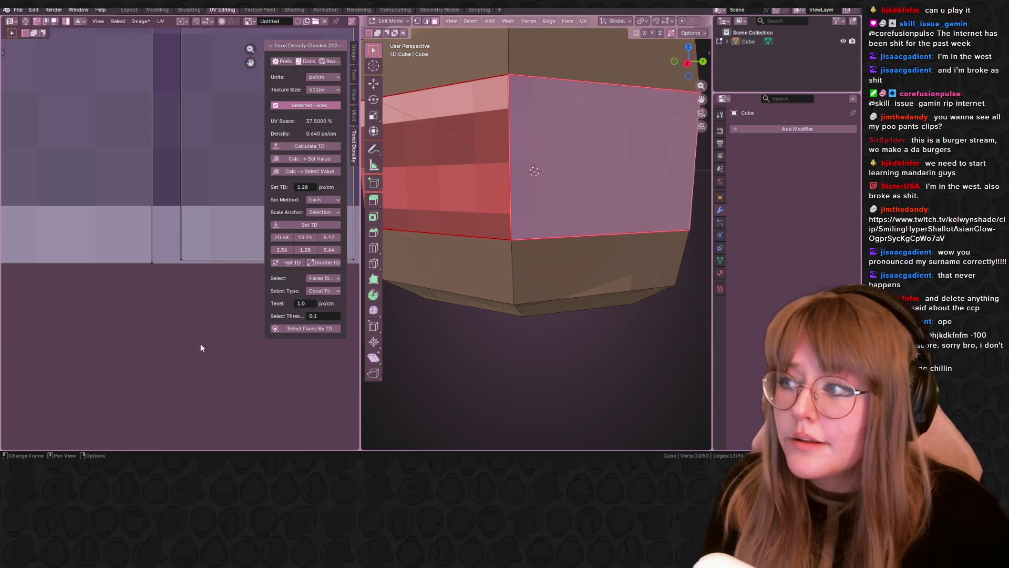
Select the left UV island and move it, then shift it further left.
{"action": "scroll", "coordinate": [105, 216], "scroll_direction": "down", "scroll_amount": 2}
{"action": "left_click", "coordinate": [106, 204]}
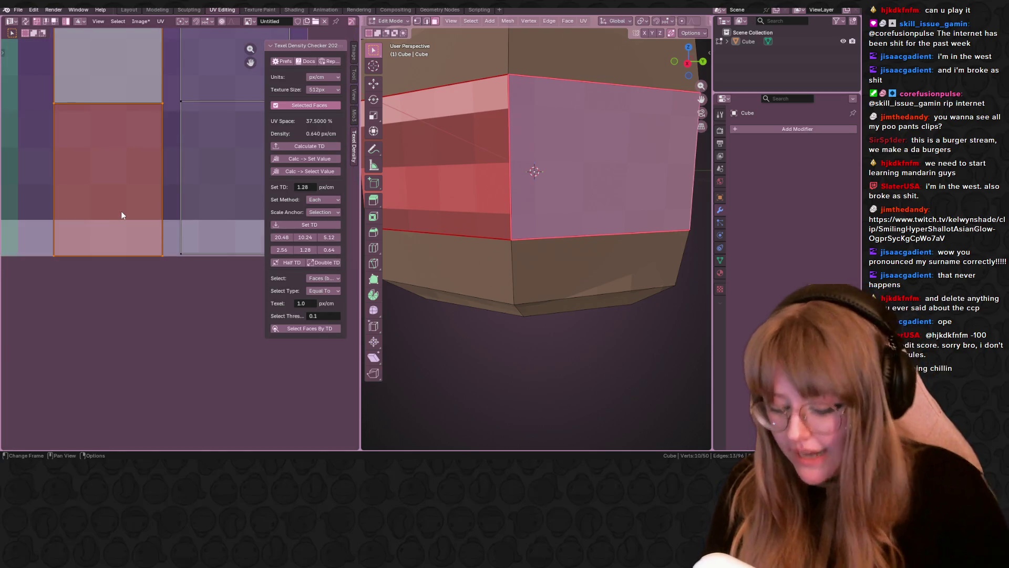
{"action": "key", "text": "g"}
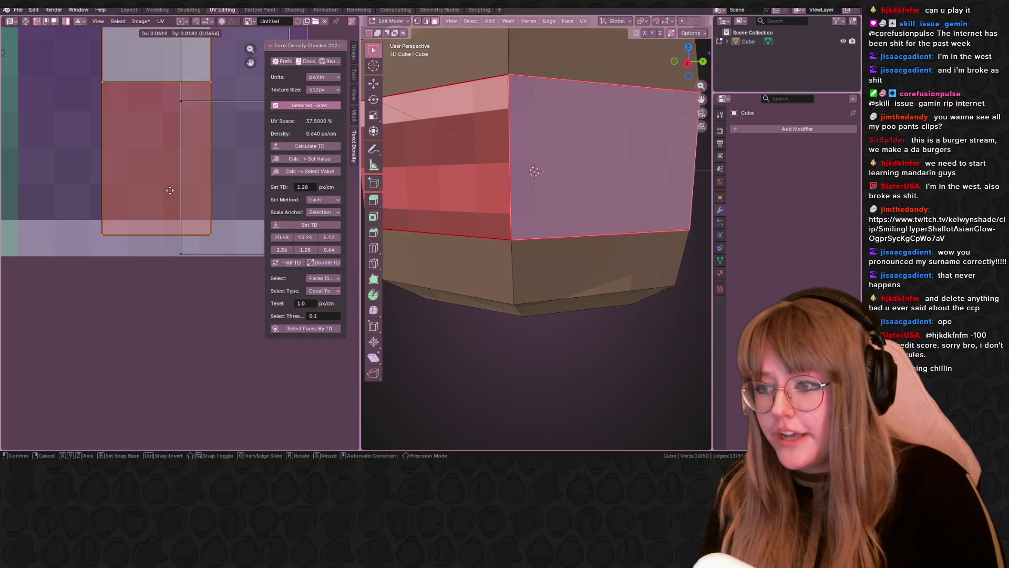
{"action": "left_click", "coordinate": [169, 190]}
{"action": "key", "text": "g"}
{"action": "left_click", "coordinate": [118, 213]}
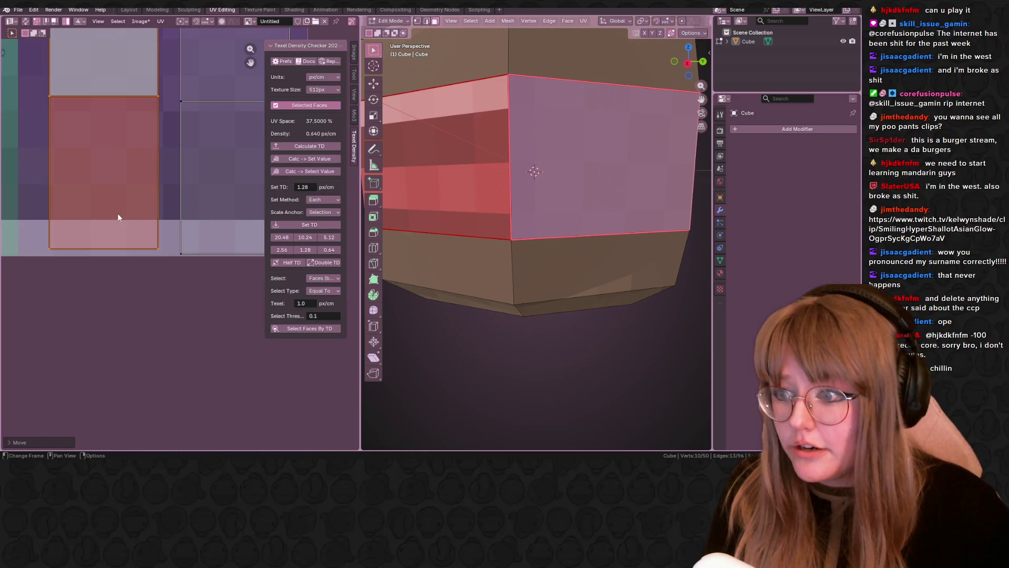
Enlarge the selected UV island over the striped bands.
{"action": "scroll", "coordinate": [607, 229], "scroll_direction": "down", "scroll_amount": 5}
{"action": "scroll", "coordinate": [607, 229], "scroll_direction": "up", "scroll_amount": 6}
{"action": "scroll", "coordinate": [607, 229], "scroll_direction": "up", "scroll_amount": 3}
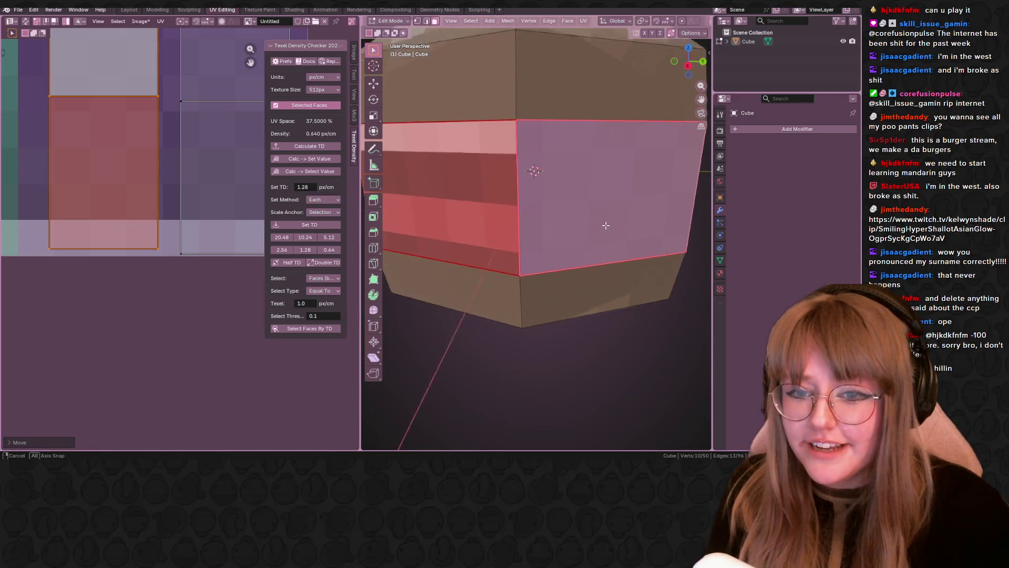
{"action": "scroll", "coordinate": [583, 214], "scroll_direction": "down", "scroll_amount": 4}
{"action": "middle_click_drag", "start_coordinate": [583, 214], "coordinate": [609, 200]}
{"action": "scroll", "coordinate": [229, 192], "scroll_direction": "down", "scroll_amount": 2}
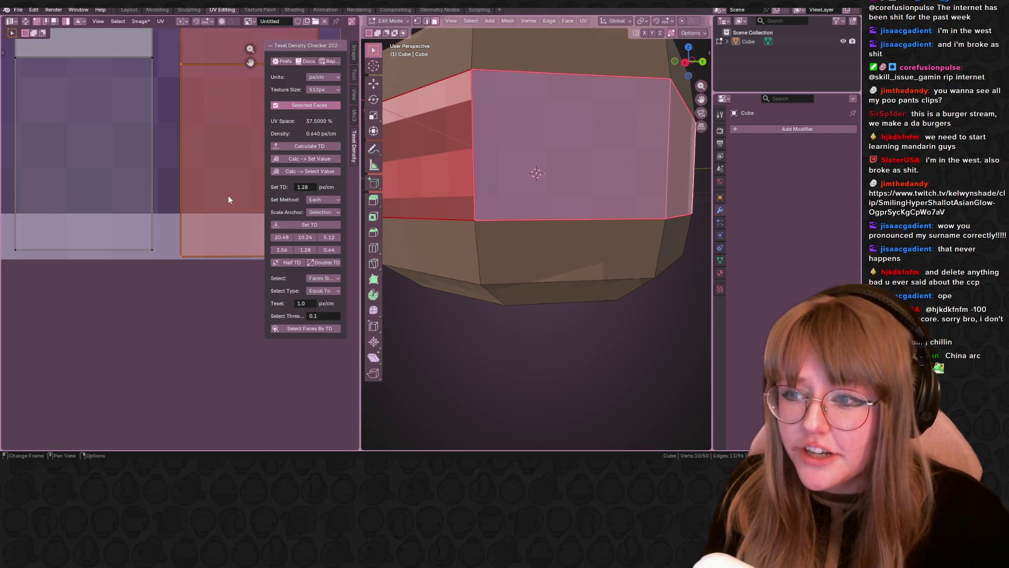
{"action": "scroll", "coordinate": [159, 211], "scroll_direction": "up", "scroll_amount": 3}
{"action": "key", "text": "s"}
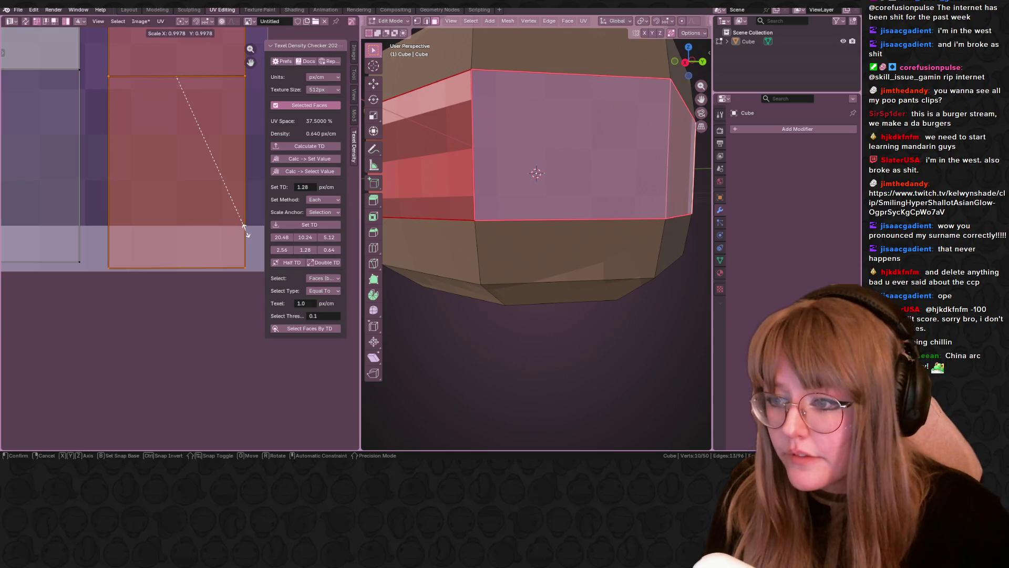
{"action": "left_click", "coordinate": [246, 230]}
Shrink the island slightly to its final size.
{"action": "scroll", "coordinate": [247, 233], "scroll_direction": "up", "scroll_amount": 1}
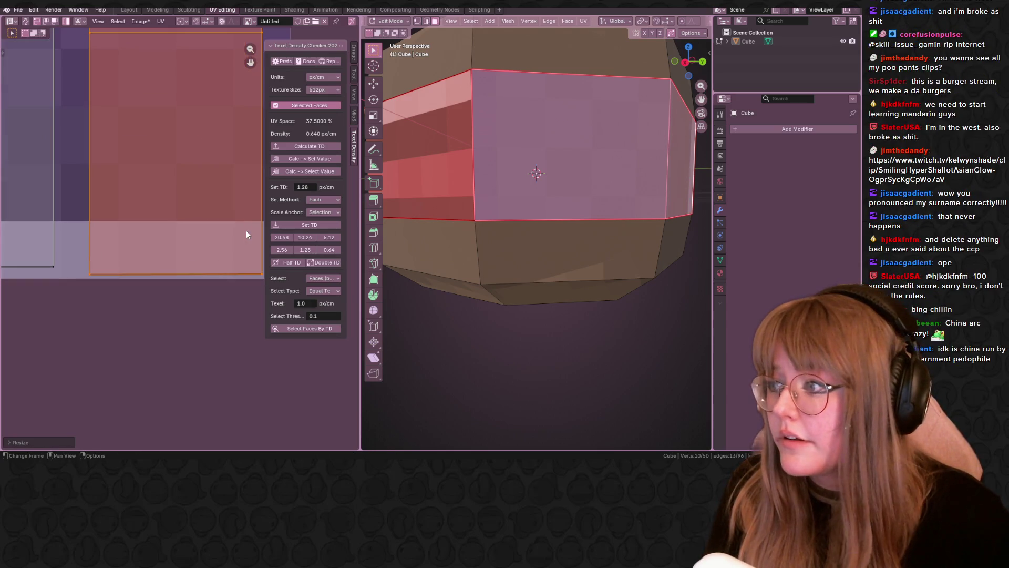
{"action": "middle_click_drag", "start_coordinate": [247, 232], "coordinate": [174, 291]}
{"action": "key", "text": "s"}
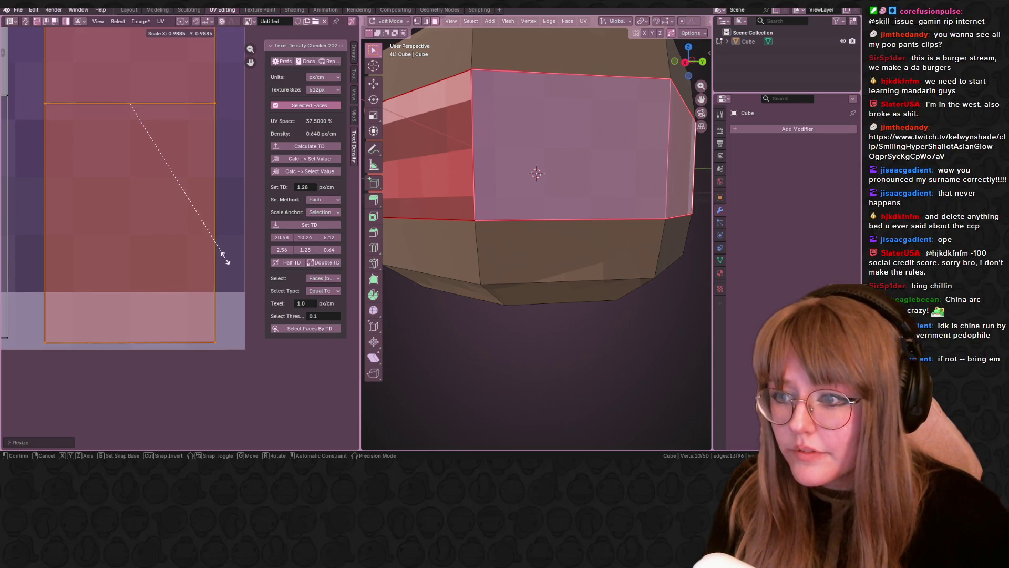
{"action": "left_click", "coordinate": [225, 258]}
{"action": "middle_click_drag", "start_coordinate": [542, 236], "coordinate": [526, 232]}
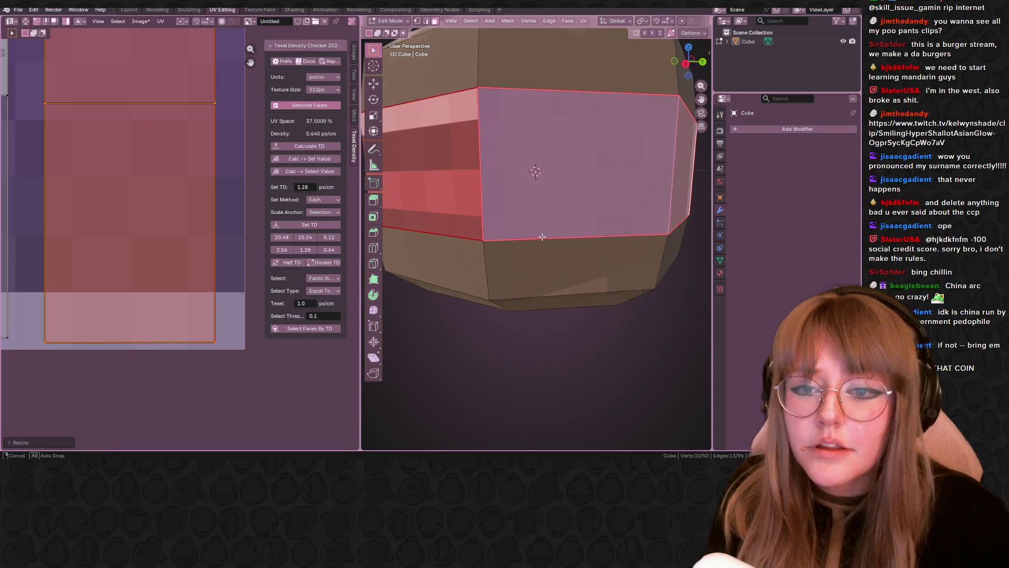
{"action": "scroll", "coordinate": [525, 226], "scroll_direction": "up", "scroll_amount": 5}
{"action": "scroll", "coordinate": [525, 226], "scroll_direction": "down", "scroll_amount": 5}
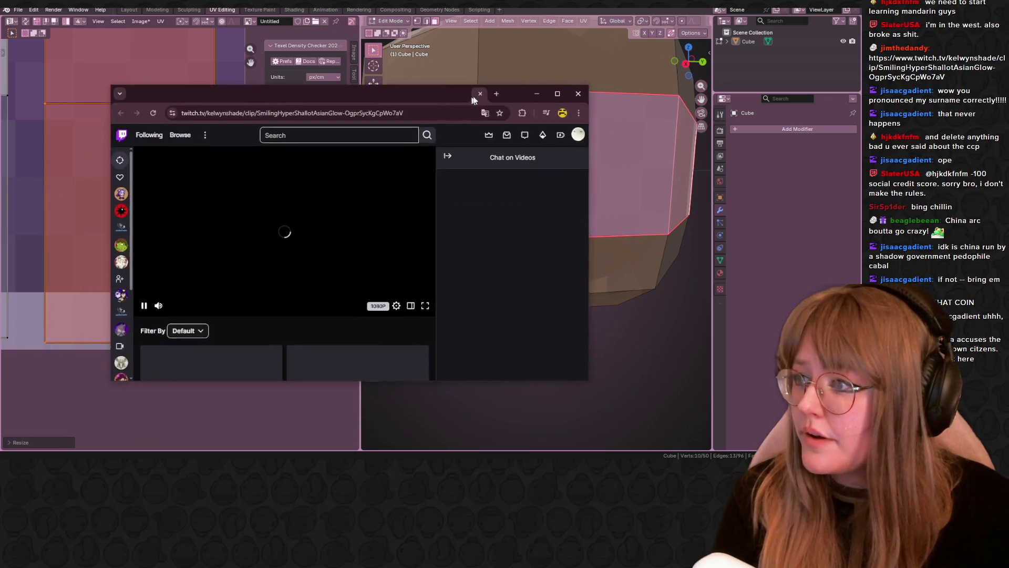
Follow the Twitch clip's channel and close the browser window.
{"action": "scroll", "coordinate": [193, 304], "scroll_direction": "up", "scroll_amount": 3}
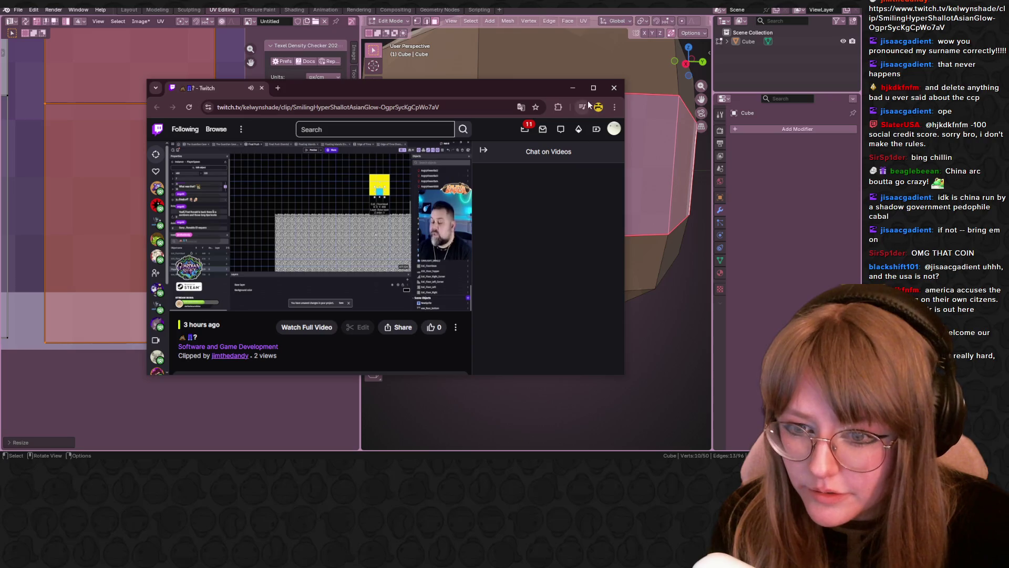
{"action": "mouse_move", "coordinate": [434, 213]}
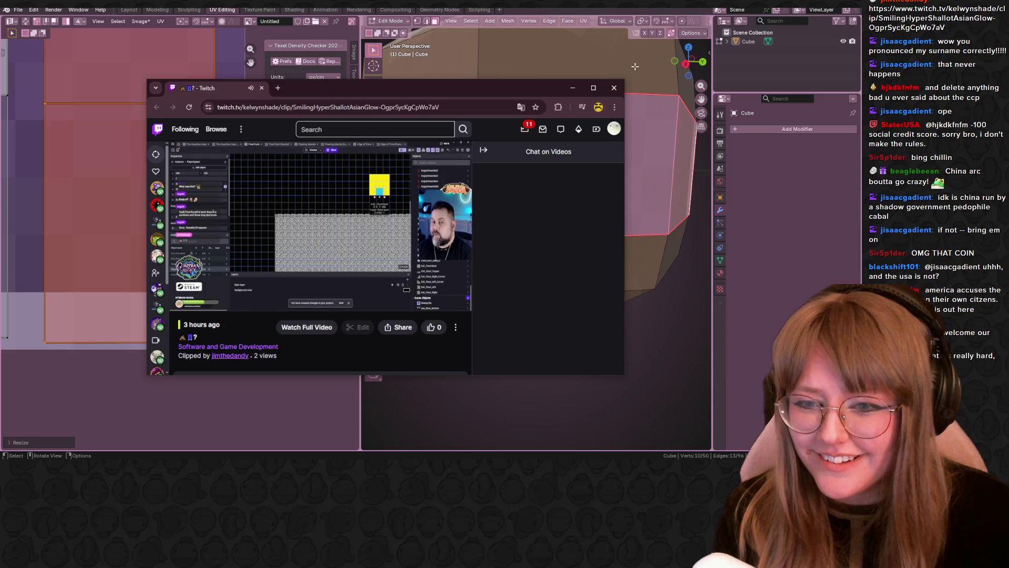
{"action": "left_click", "coordinate": [615, 89]}
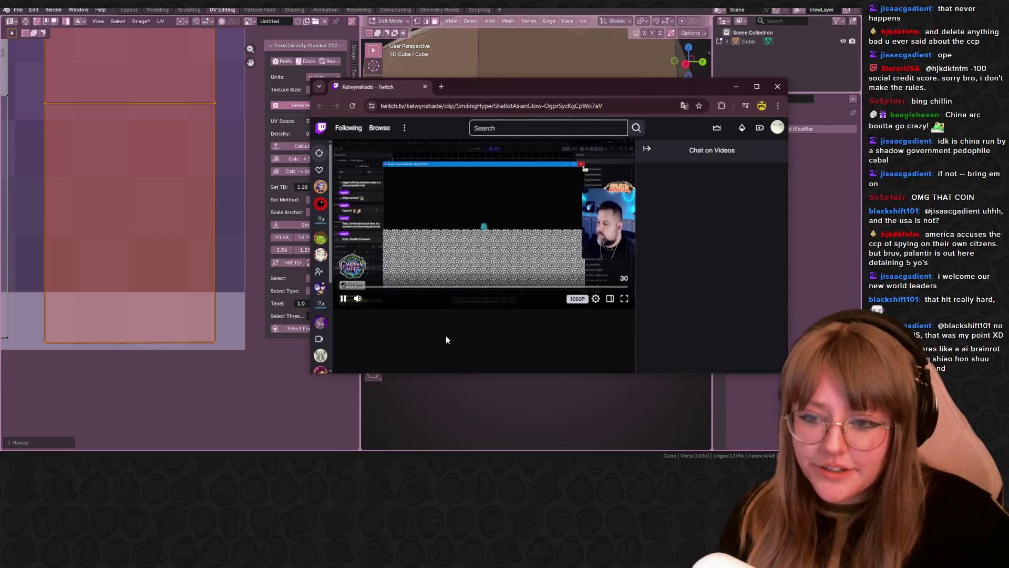
{"action": "scroll", "coordinate": [443, 339], "scroll_direction": "down", "scroll_amount": 2}
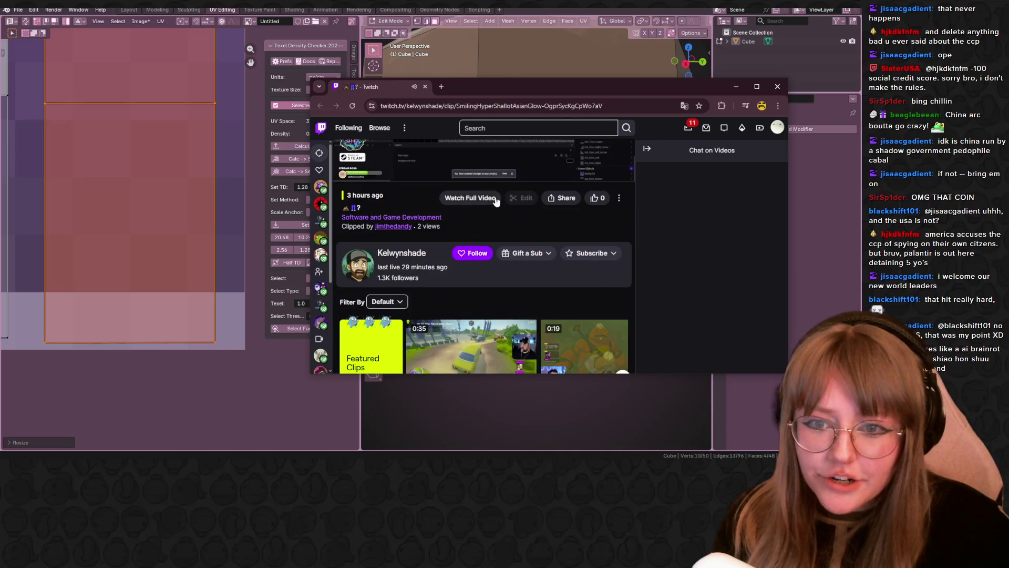
{"action": "left_click", "coordinate": [476, 252]}
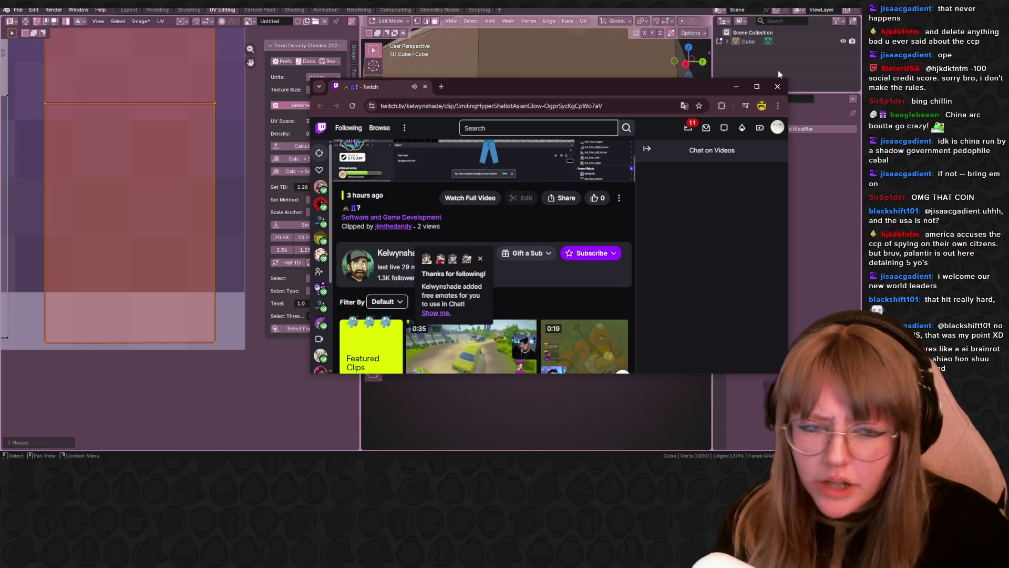
{"action": "left_click", "coordinate": [778, 86]}
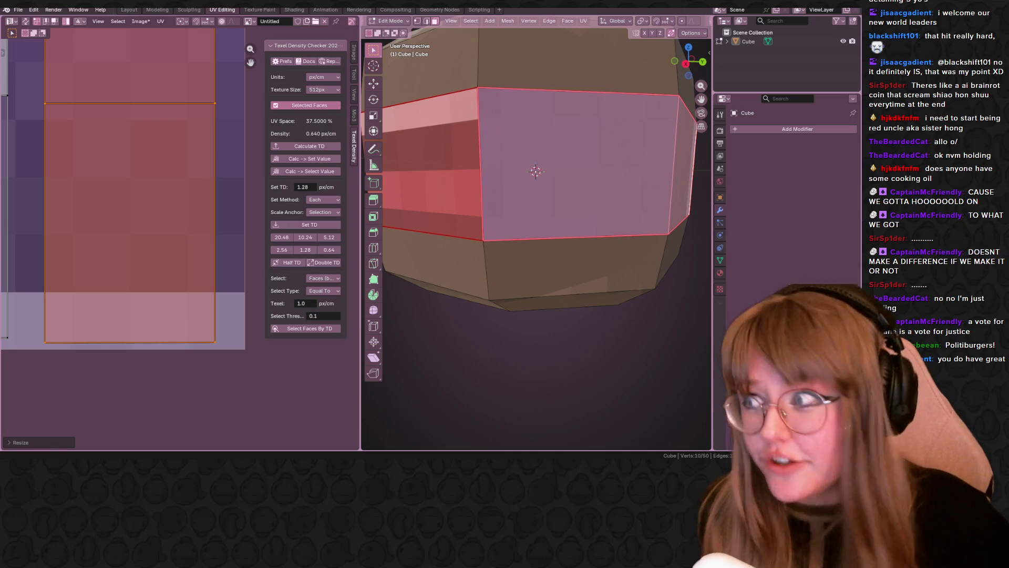
{"action": "scroll", "coordinate": [537, 174], "scroll_direction": "down", "scroll_amount": 5}
Orbit up to see the whole bun from above, showing its pixel top and striped sides.
{"action": "mouse_move", "coordinate": [575, 179]}
{"action": "middle_mouse_down"}
{"action": "mouse_move", "coordinate": [581, 221]}
{"action": "mouse_move", "coordinate": [569, 213]}
{"action": "middle_mouse_up"}
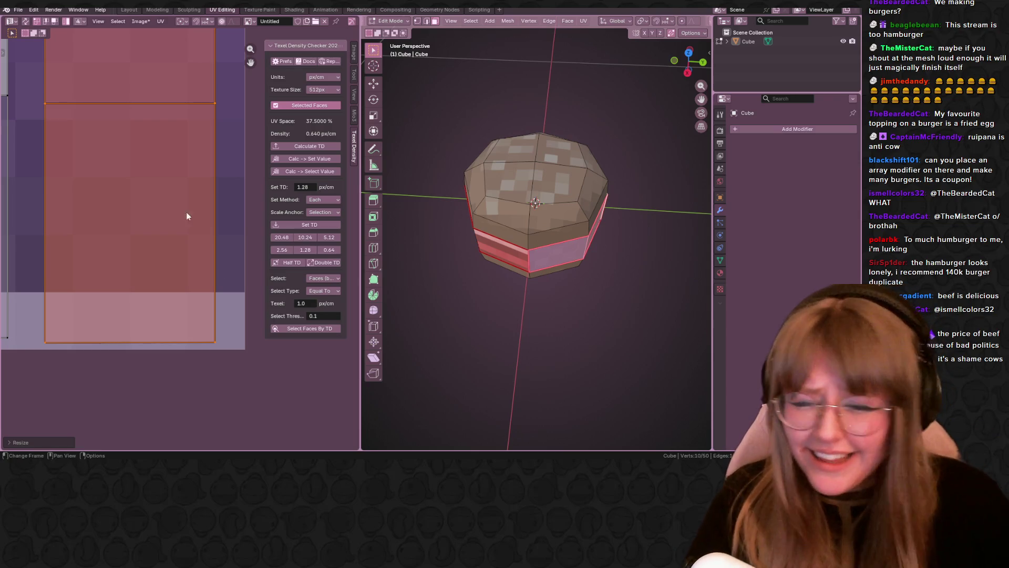
Select the left UV island and nudge it slightly across the pixel texture.
{"action": "scroll", "coordinate": [156, 207], "scroll_direction": "down", "scroll_amount": 1}
{"action": "middle_click_drag", "start_coordinate": [156, 207], "coordinate": [197, 169]}
{"action": "left_click", "coordinate": [34, 171]}
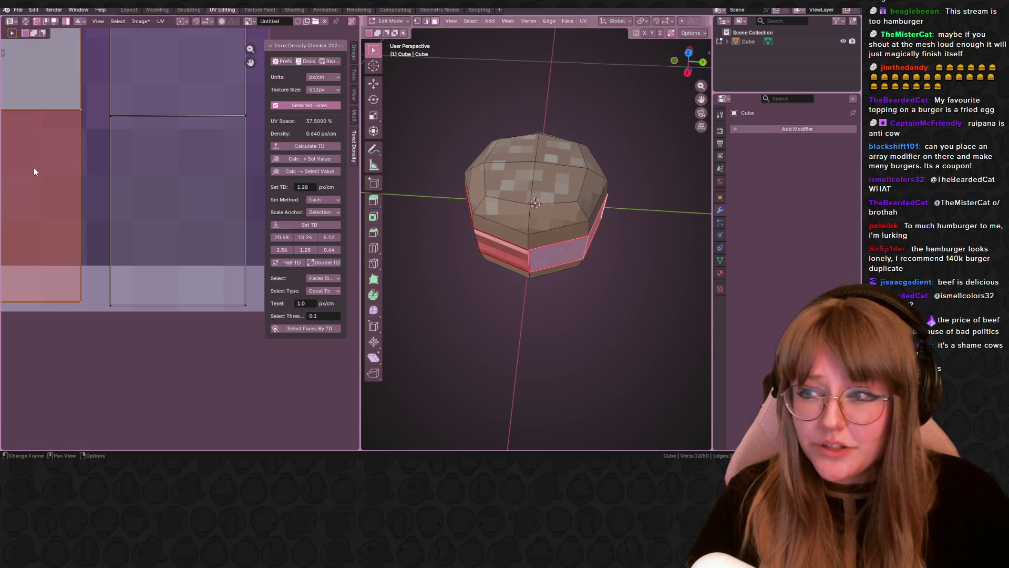
{"action": "scroll", "coordinate": [95, 158], "scroll_direction": "up", "scroll_amount": 1}
{"action": "left_click_drag", "start_coordinate": [117, 162], "coordinate": [123, 169]}
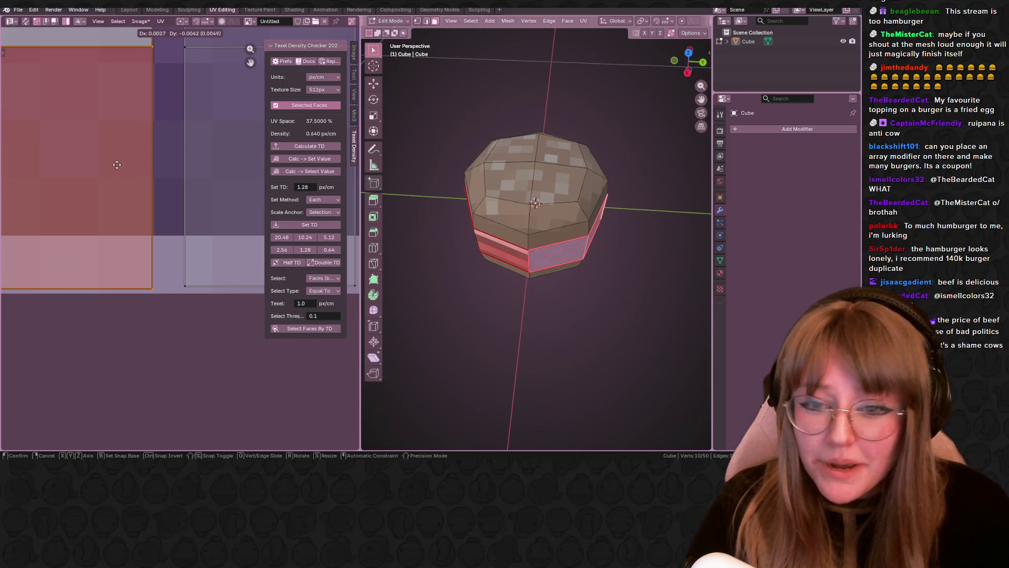
{"action": "middle_click_drag", "start_coordinate": [498, 230], "coordinate": [493, 204]}
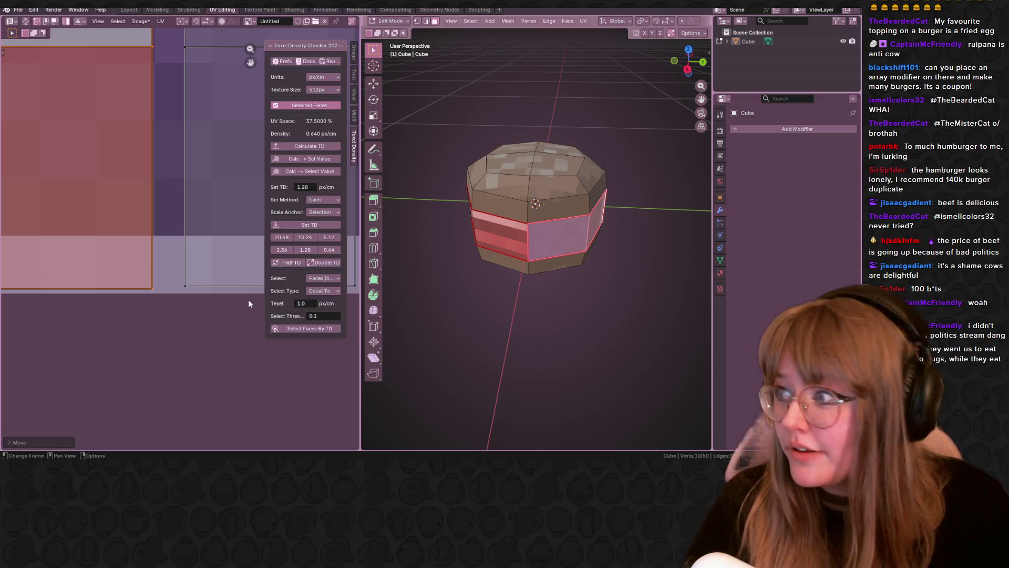
{"action": "middle_click_drag", "start_coordinate": [152, 267], "coordinate": [199, 304]}
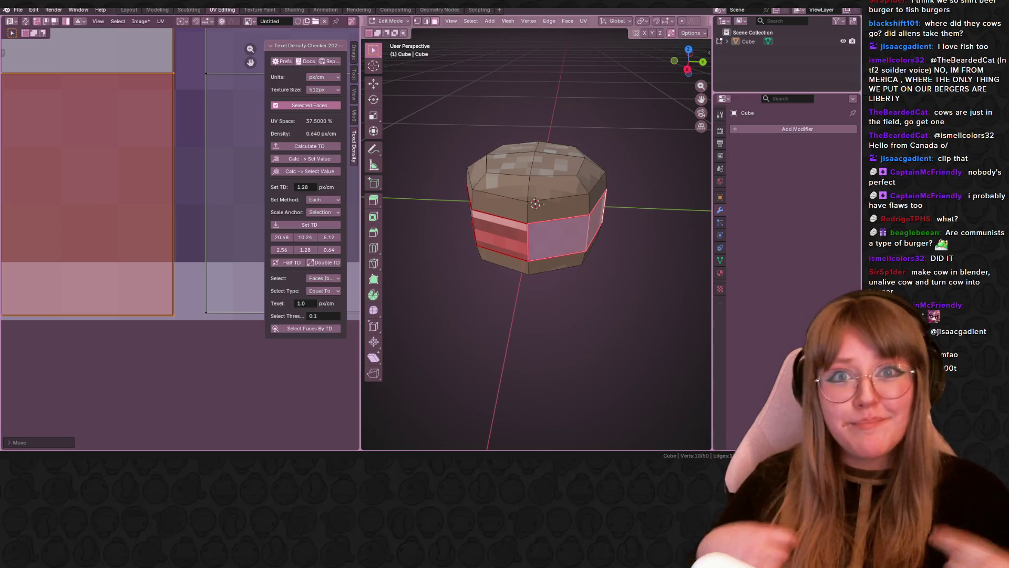
Switch to Right Orthographic view and enlarge the first side-face UV island.
{"action": "scroll", "coordinate": [590, 256], "scroll_direction": "up", "scroll_amount": 5}
{"action": "scroll", "coordinate": [589, 256], "scroll_direction": "down", "scroll_amount": 5}
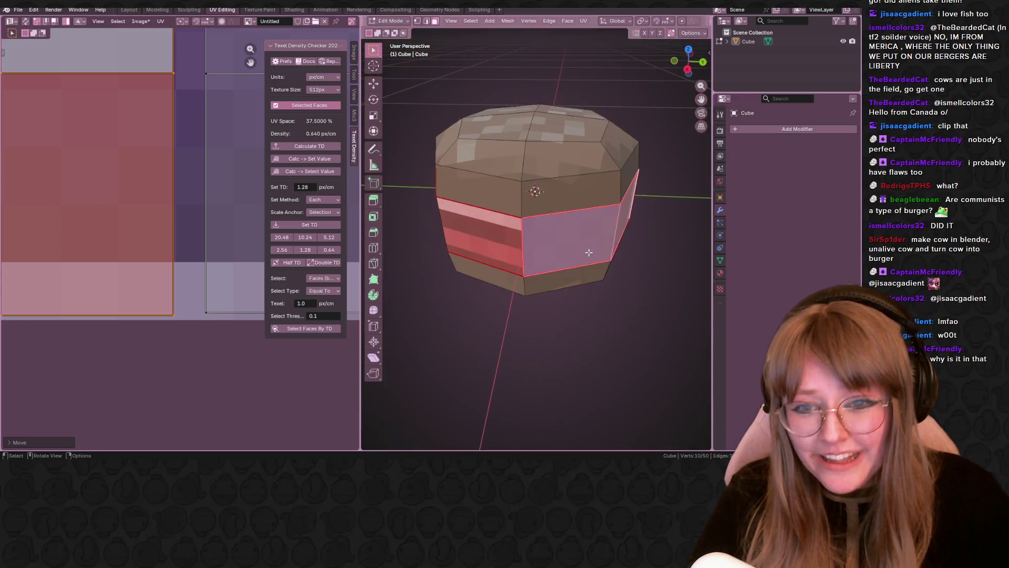
{"action": "left_click", "coordinate": [689, 65]}
{"action": "scroll", "coordinate": [548, 188], "scroll_direction": "up", "scroll_amount": 8}
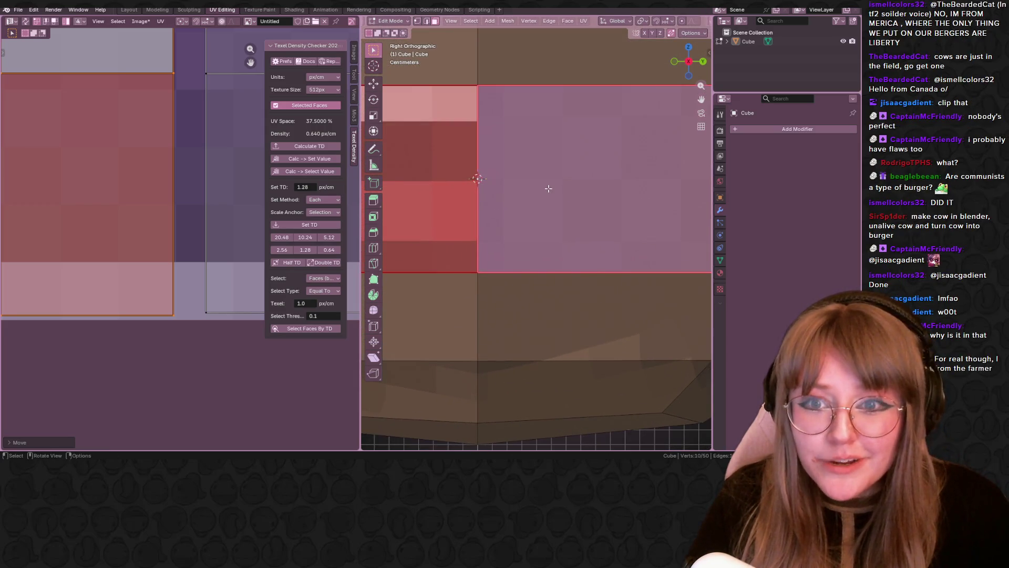
{"action": "scroll", "coordinate": [132, 213], "scroll_direction": "up", "scroll_amount": 3}
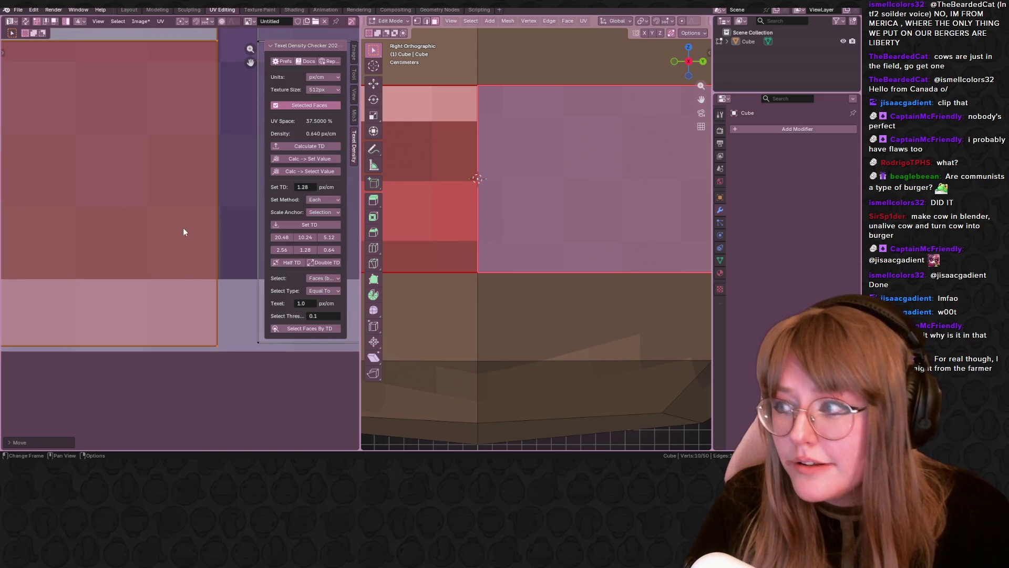
{"action": "key", "text": "s"}
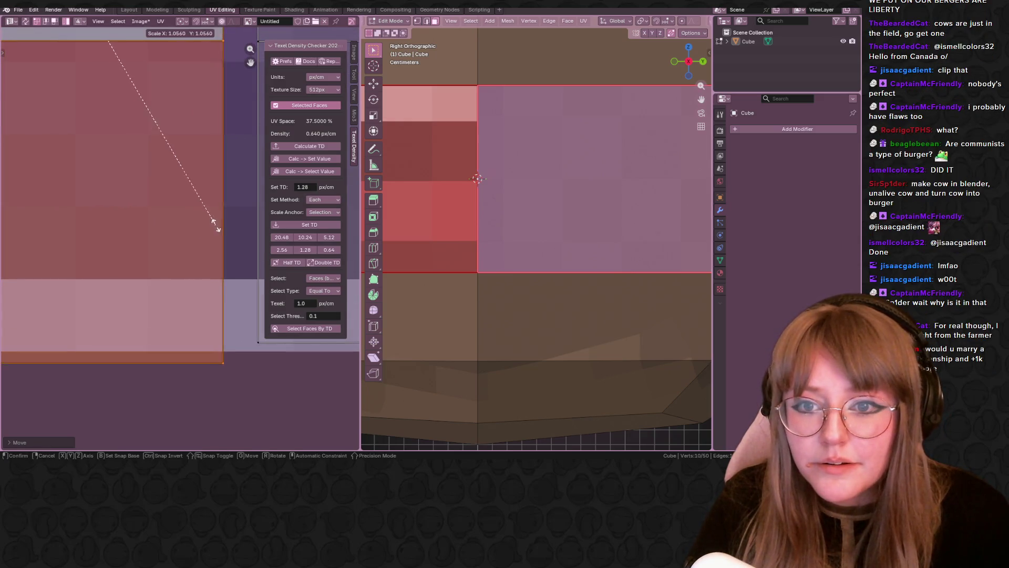
{"action": "left_click", "coordinate": [238, 247]}
{"action": "scroll", "coordinate": [205, 316], "scroll_direction": "down", "scroll_amount": 3}
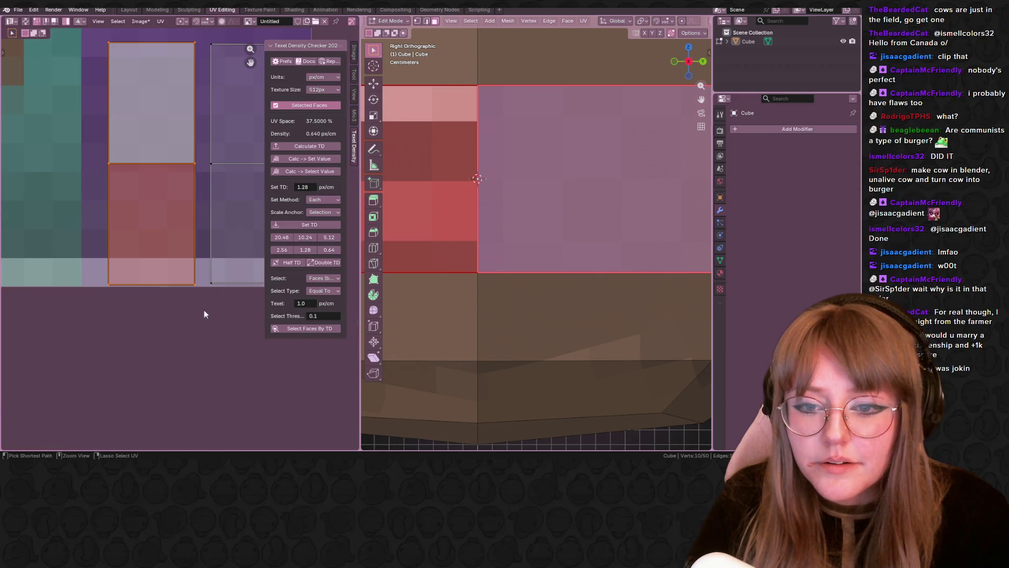
Resize the other side-face island, shift it slightly right, rescale it, then clear the selection.
{"action": "left_click", "coordinate": [254, 251]}
{"action": "middle_click_drag", "start_coordinate": [254, 252], "coordinate": [187, 247]}
{"action": "key", "text": "s"}
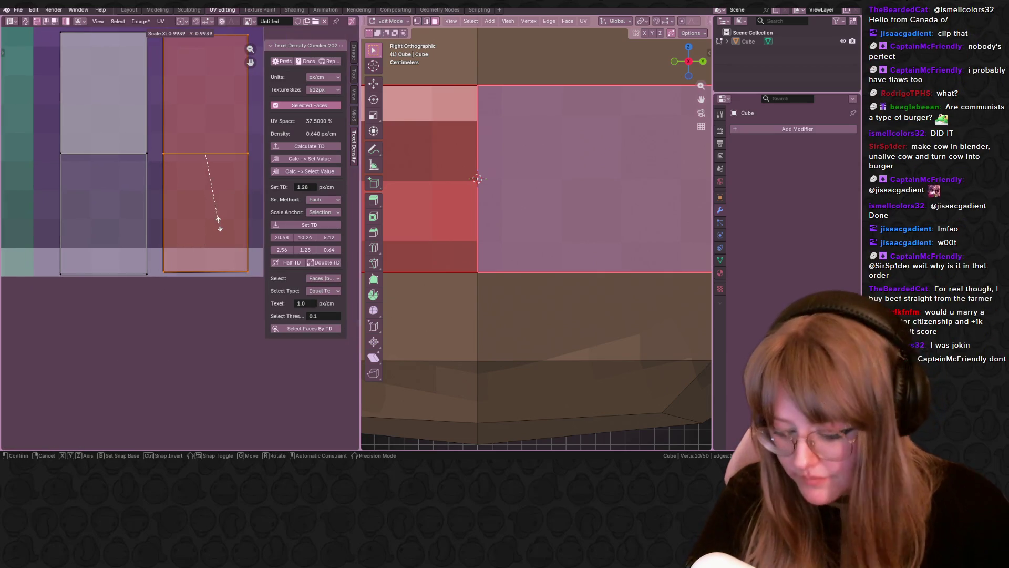
{"action": "left_click", "coordinate": [247, 240]}
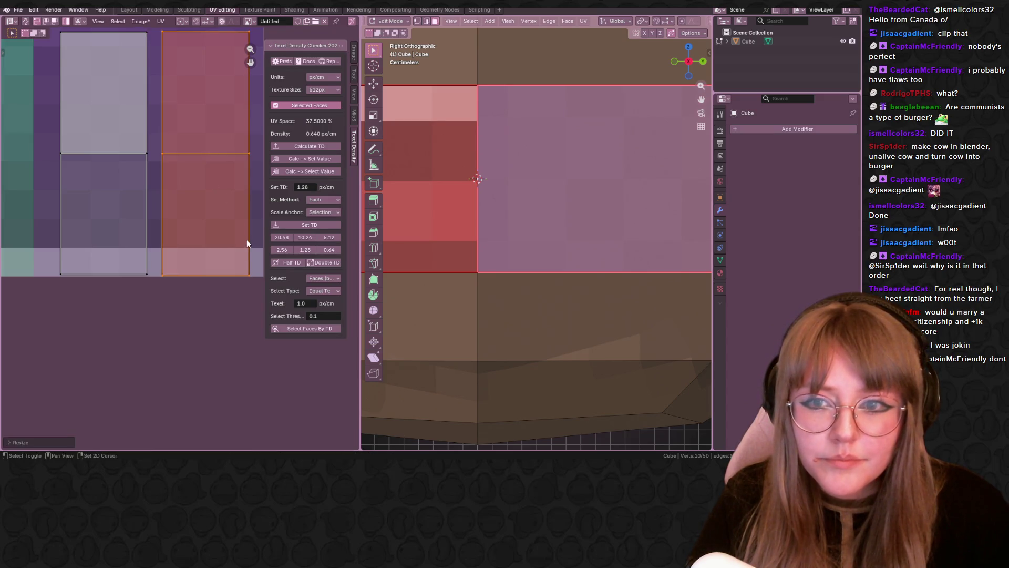
{"action": "key", "text": "g"}
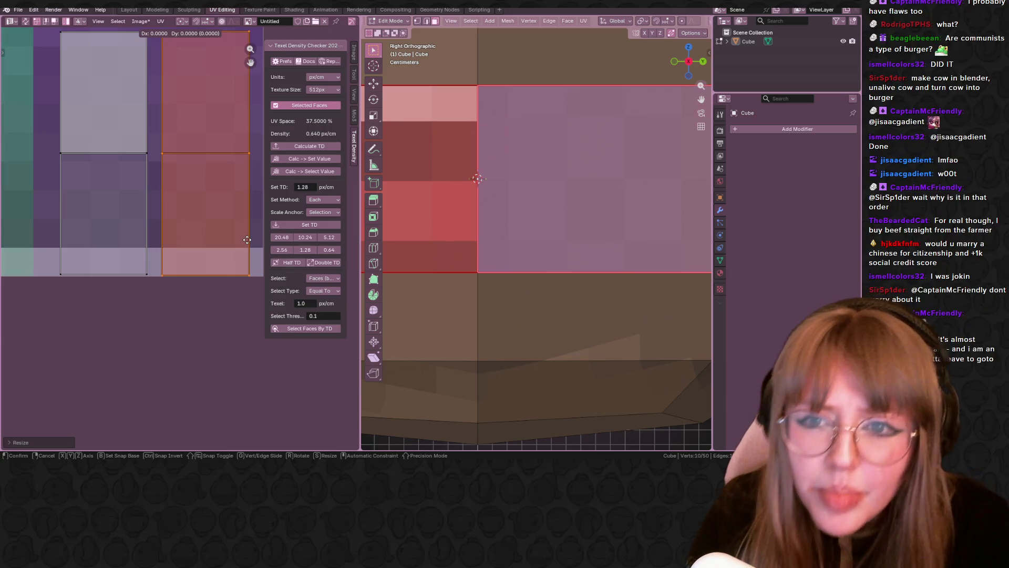
{"action": "left_click", "coordinate": [248, 231]}
{"action": "key", "text": "s"}
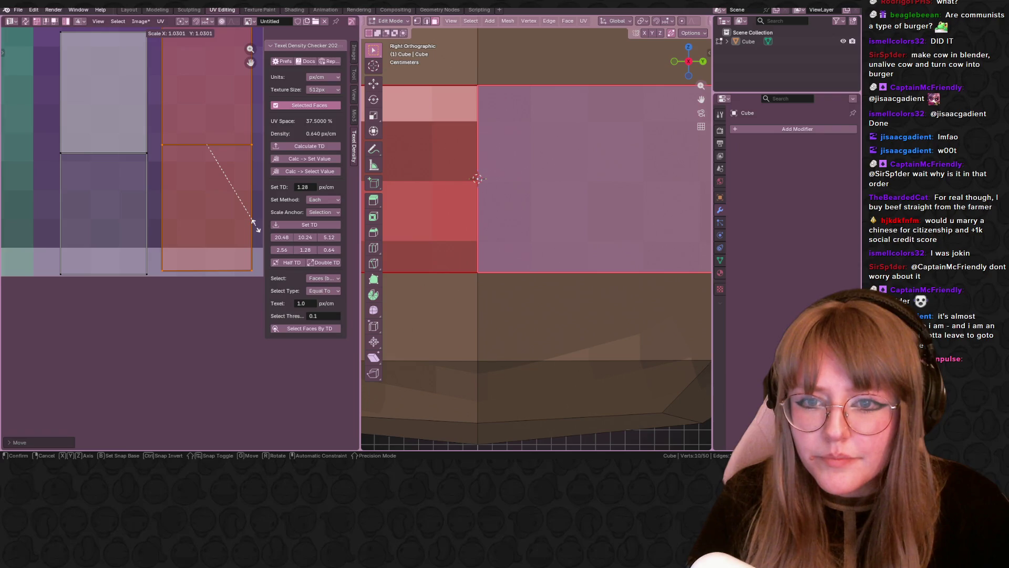
{"action": "left_click", "coordinate": [254, 225]}
{"action": "left_click", "coordinate": [197, 346]}
{"action": "scroll", "coordinate": [197, 346], "scroll_direction": "down", "scroll_amount": 3}
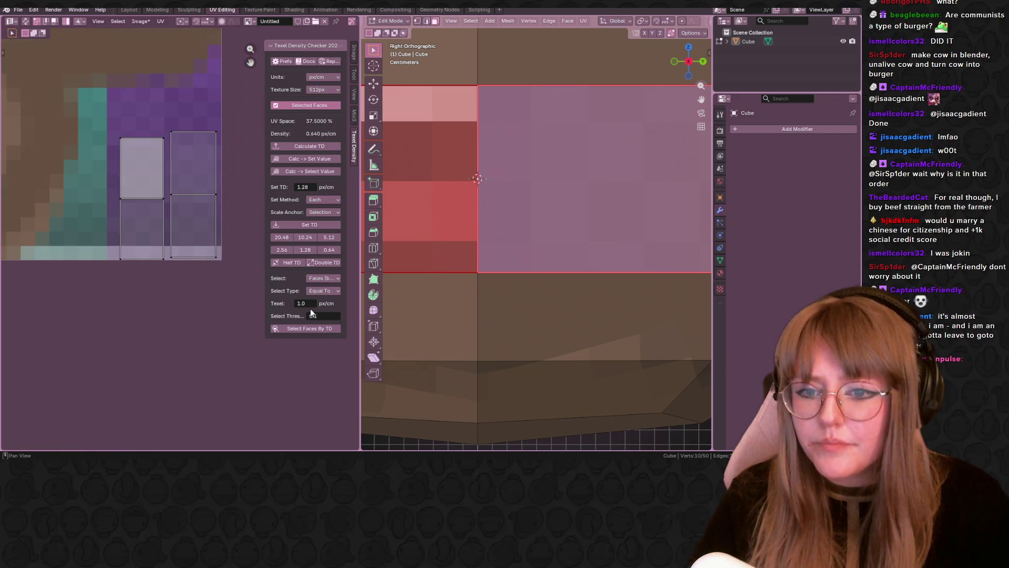
{"action": "scroll", "coordinate": [121, 326], "scroll_direction": "down", "scroll_amount": 2}
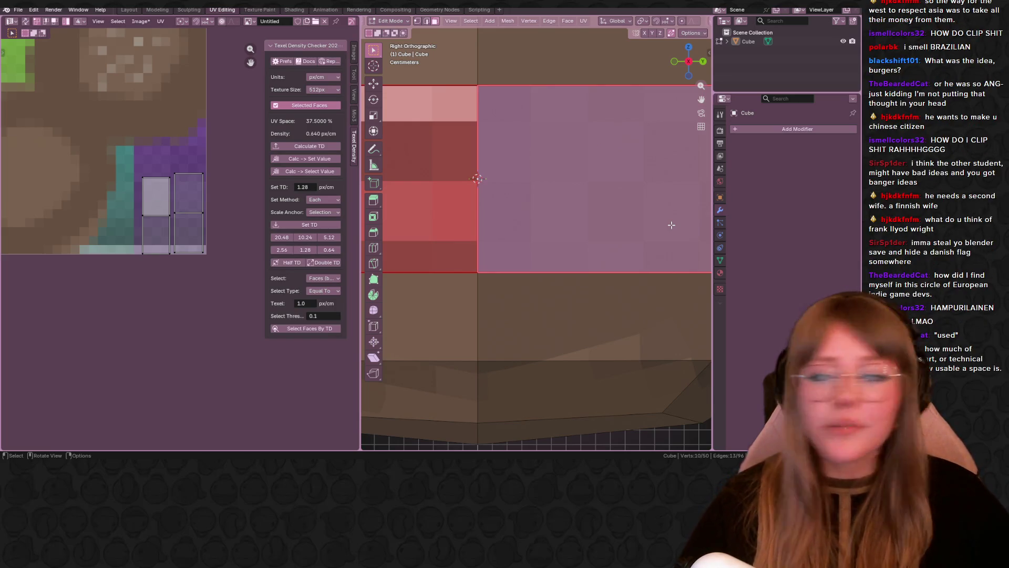
Zoom out to review the unwrapped side-band islands over the pixel texture.
{"action": "scroll", "coordinate": [621, 209], "scroll_direction": "down", "scroll_amount": 5}
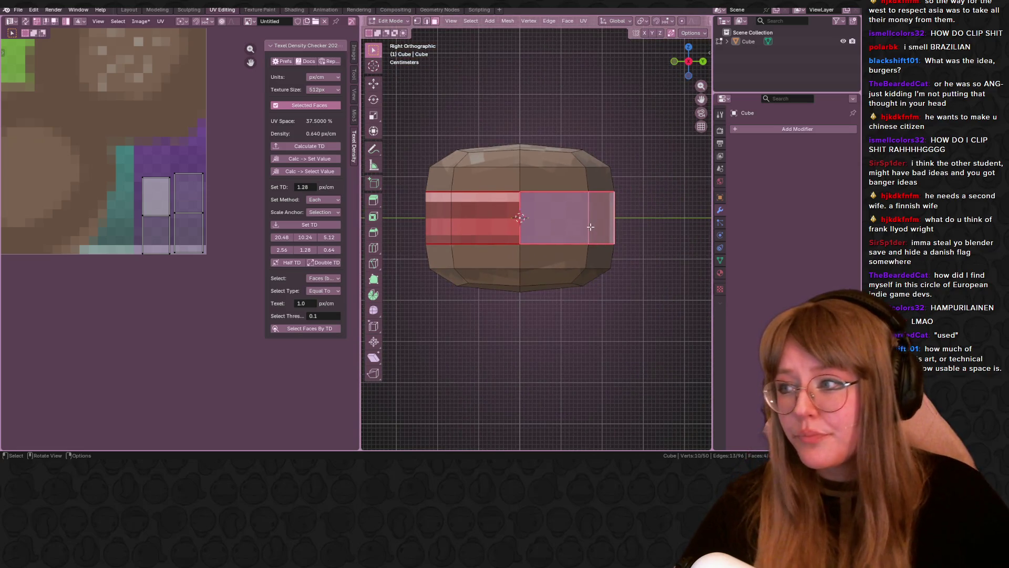
Pick side faces and linked bands, ending with the whole bun mesh selected.
{"action": "scroll", "coordinate": [593, 231], "scroll_direction": "up", "scroll_amount": 3}
{"action": "mouse_move", "coordinate": [593, 231]}
{"action": "middle_mouse_down"}
{"action": "mouse_move", "coordinate": [629, 202]}
{"action": "mouse_move", "coordinate": [578, 263]}
{"action": "mouse_move", "coordinate": [544, 278]}
{"action": "mouse_move", "coordinate": [568, 210]}
{"action": "middle_mouse_up"}
{"action": "left_click", "coordinate": [606, 215]}
{"action": "scroll", "coordinate": [624, 248], "scroll_direction": "down", "scroll_amount": 3}
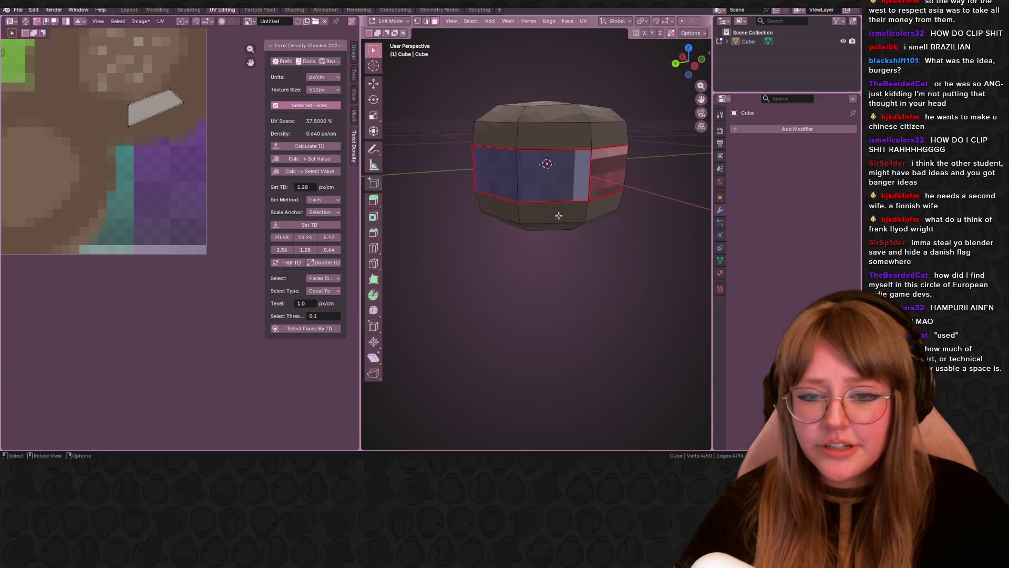
{"action": "left_click", "coordinate": [573, 181]}
{"action": "scroll", "coordinate": [573, 182], "scroll_direction": "up", "scroll_amount": 3}
{"action": "key", "text": "ctrl+l"}
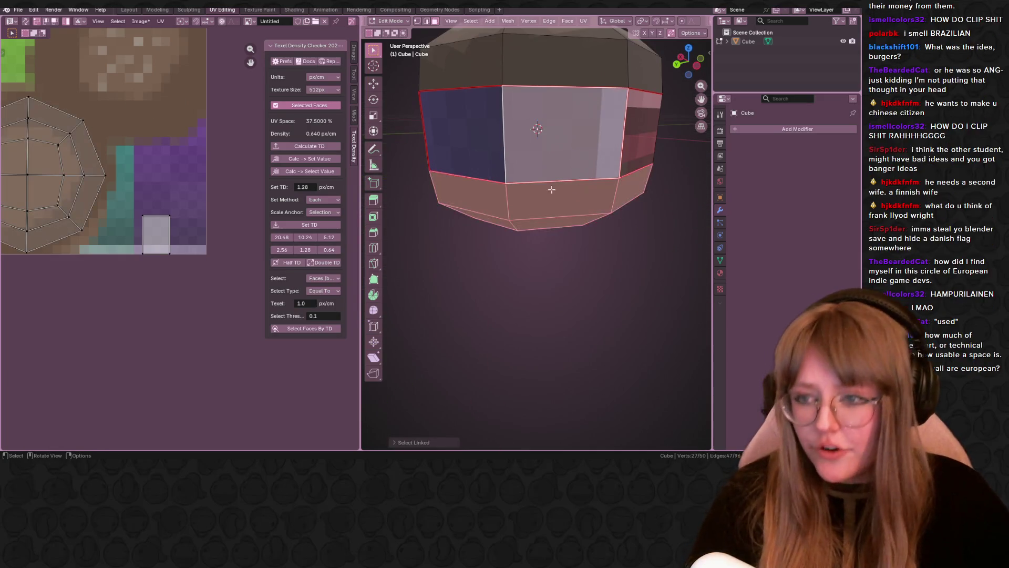
{"action": "left_click", "coordinate": [473, 152]}
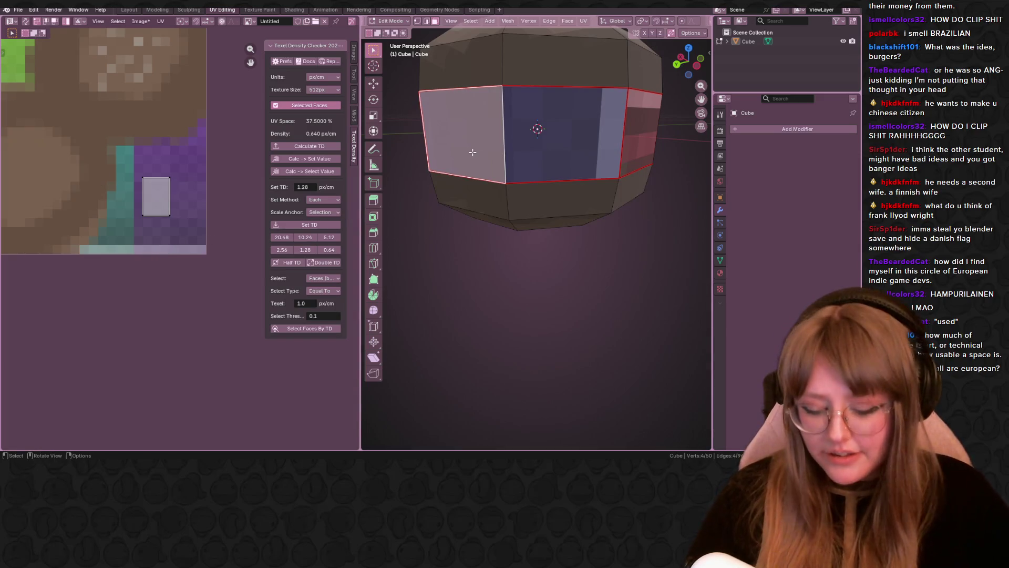
{"action": "key", "text": "ctrl+l"}
{"action": "scroll", "coordinate": [112, 220], "scroll_direction": "up", "scroll_amount": 3}
{"action": "middle_click_drag", "start_coordinate": [535, 145], "coordinate": [512, 151]}
{"action": "key", "text": "a"}
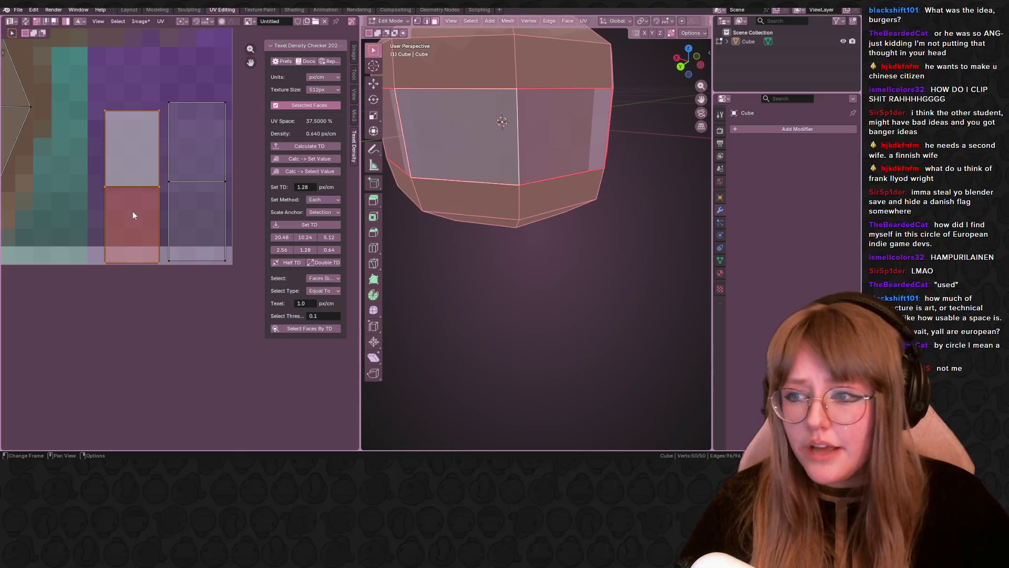
{"action": "scroll", "coordinate": [133, 215], "scroll_direction": "up", "scroll_amount": 3}
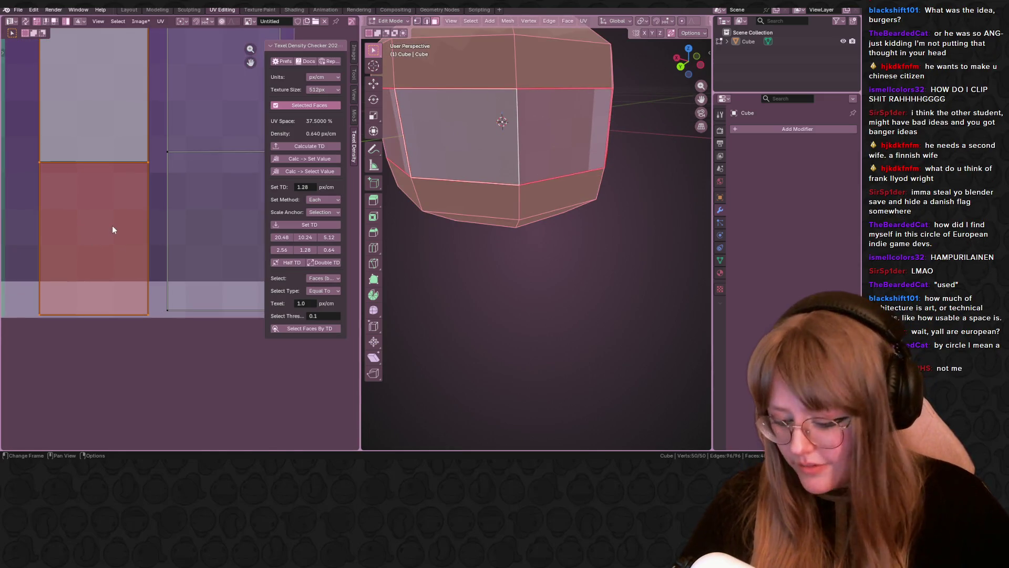
Move the red UV island, narrow it, and place it on the texture.
{"action": "key", "text": "g"}
{"action": "left_click", "coordinate": [96, 193]}
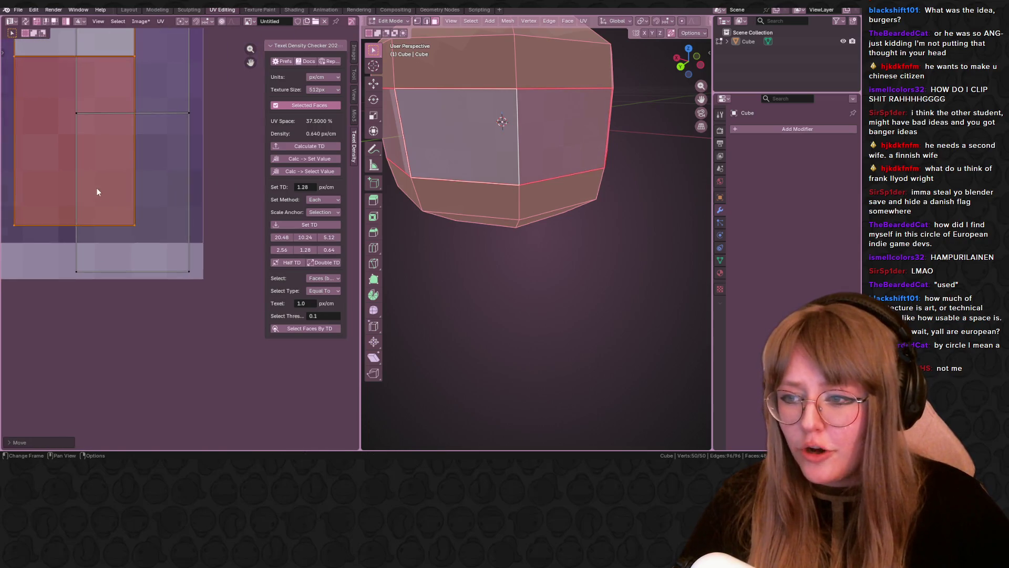
{"action": "key", "text": "g"}
{"action": "key", "text": "s"}
{"action": "left_click", "coordinate": [231, 231]}
{"action": "key", "text": "g"}
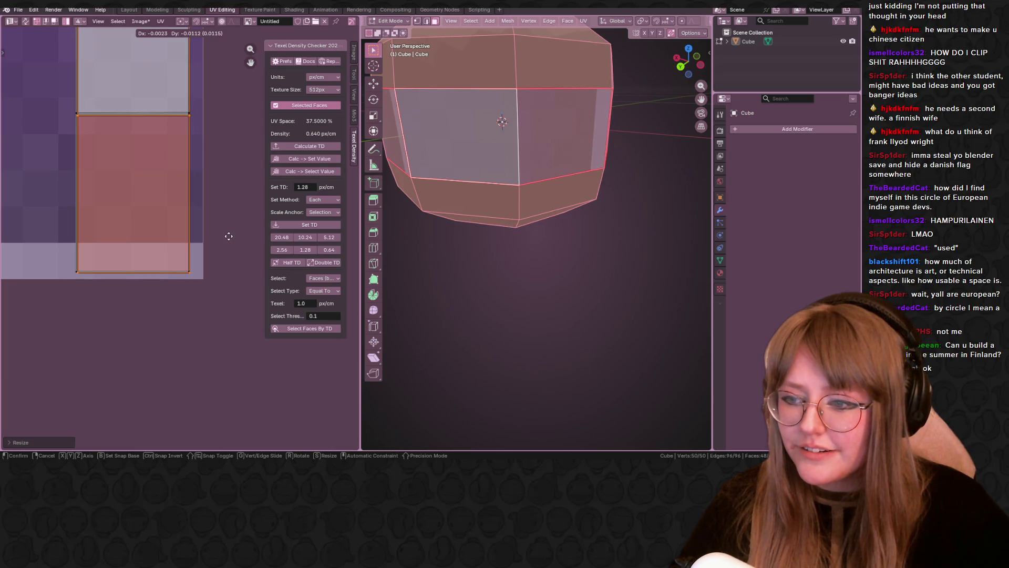
{"action": "left_click", "coordinate": [100, 233]}
Box-select the red side-face island again and refine its position.
{"action": "mouse_move", "coordinate": [525, 210]}
{"action": "middle_mouse_down"}
{"action": "mouse_move", "coordinate": [566, 191]}
{"action": "mouse_move", "coordinate": [631, 189]}
{"action": "mouse_move", "coordinate": [575, 124]}
{"action": "mouse_move", "coordinate": [576, 159]}
{"action": "middle_mouse_up"}
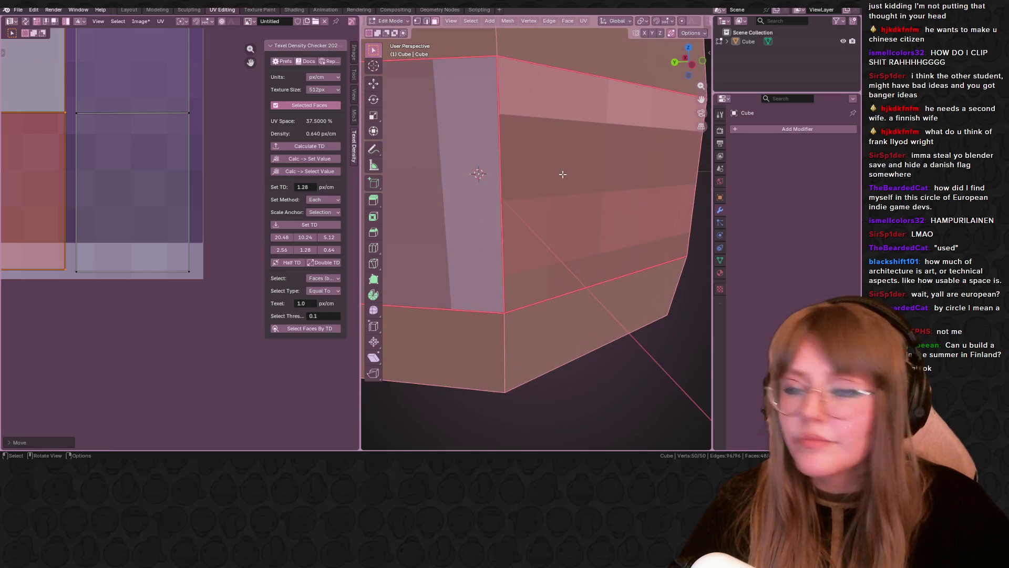
{"action": "middle_click_drag", "start_coordinate": [158, 210], "coordinate": [237, 234]}
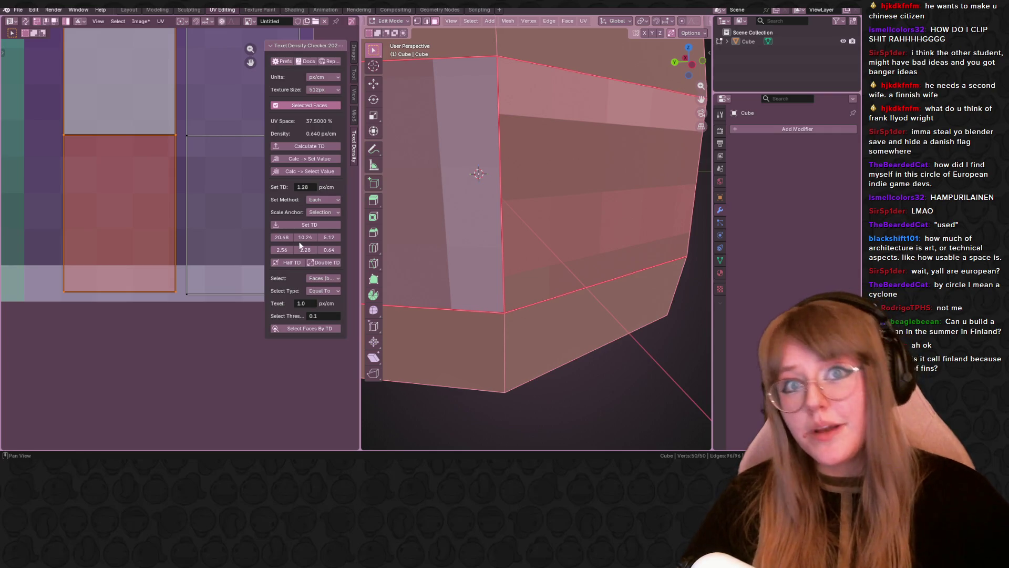
{"action": "mouse_move", "coordinate": [144, 241]}
{"action": "middle_mouse_down", "text": "ctrl"}
{"action": "mouse_move", "coordinate": [158, 223]}
{"action": "mouse_move", "coordinate": [162, 136]}
{"action": "mouse_move", "coordinate": [131, 238]}
{"action": "middle_mouse_up", "text": "ctrl"}
{"action": "key", "text": "g"}
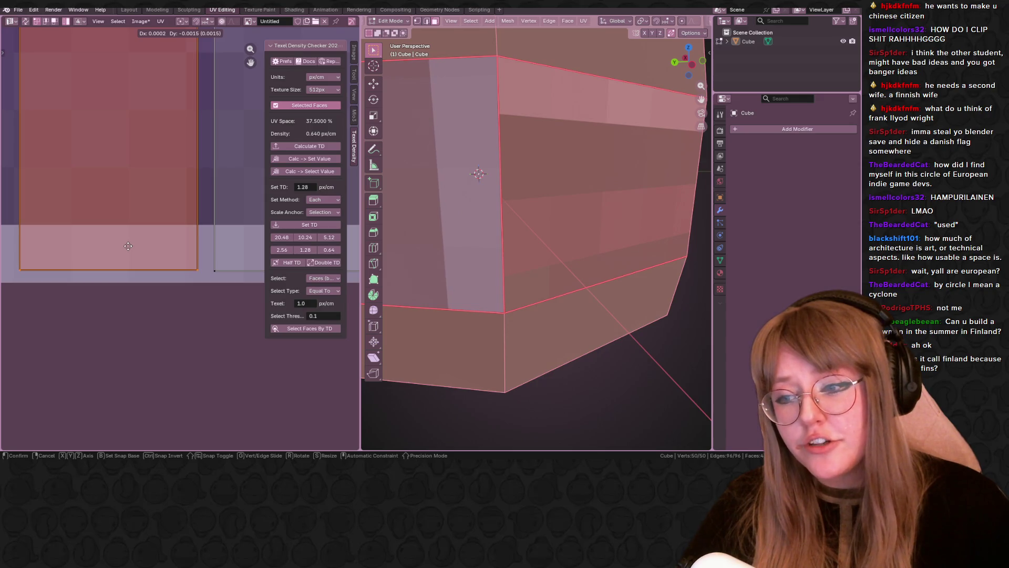
{"action": "left_click", "coordinate": [128, 245]}
{"action": "mouse_move", "coordinate": [498, 267]}
{"action": "middle_mouse_down"}
{"action": "mouse_move", "coordinate": [534, 196]}
{"action": "mouse_move", "coordinate": [600, 204]}
{"action": "mouse_move", "coordinate": [601, 195]}
{"action": "middle_mouse_up"}
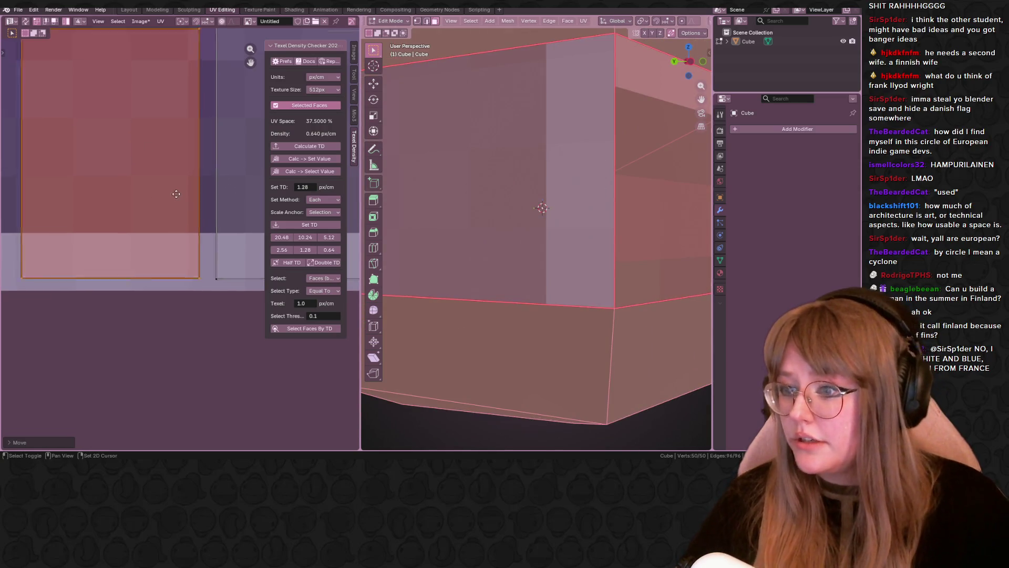
{"action": "scroll", "coordinate": [160, 237], "scroll_direction": "up", "scroll_amount": 3, "text": "shift"}
{"action": "key", "text": "g"}
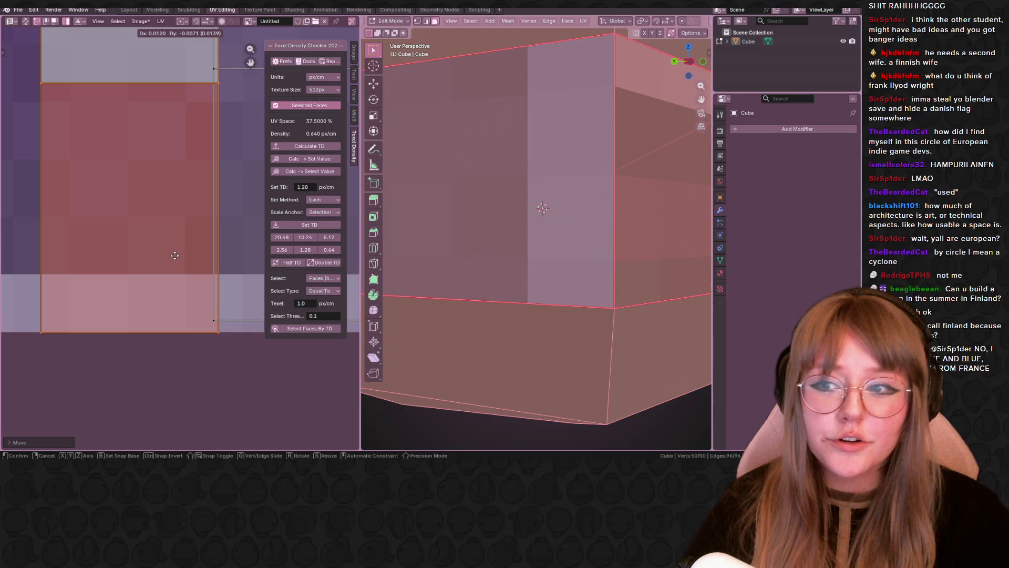
{"action": "left_click", "coordinate": [119, 245]}
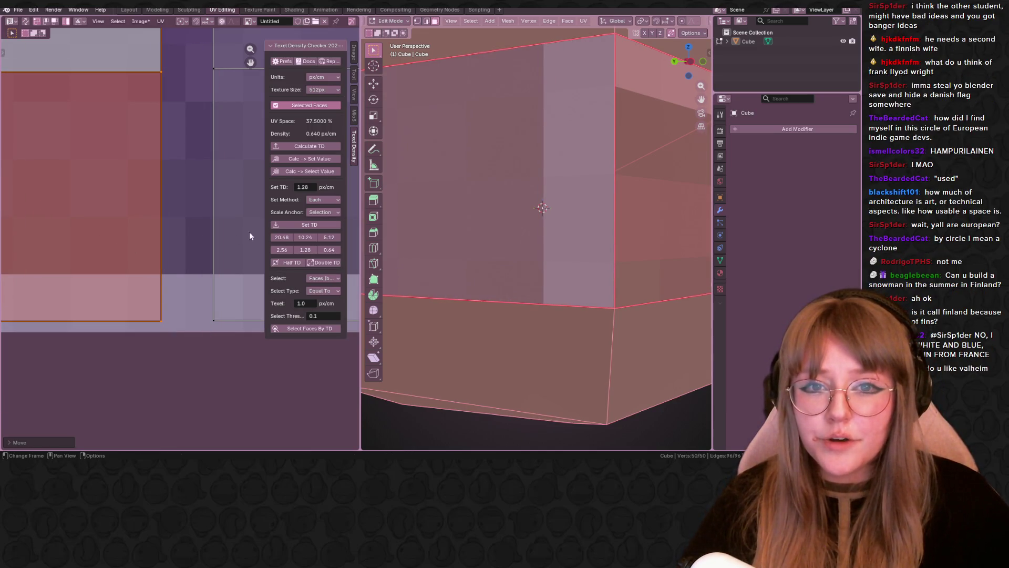
Reposition the adjacent UV island and clear the UV selection.
{"action": "middle_click_drag", "start_coordinate": [43, 253], "coordinate": [115, 261]}
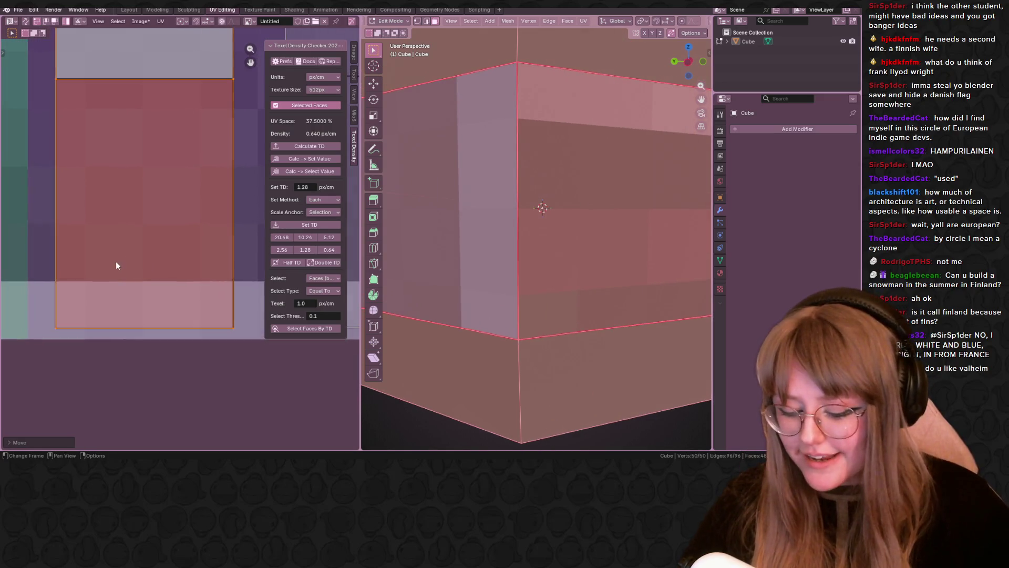
{"action": "key", "text": "g"}
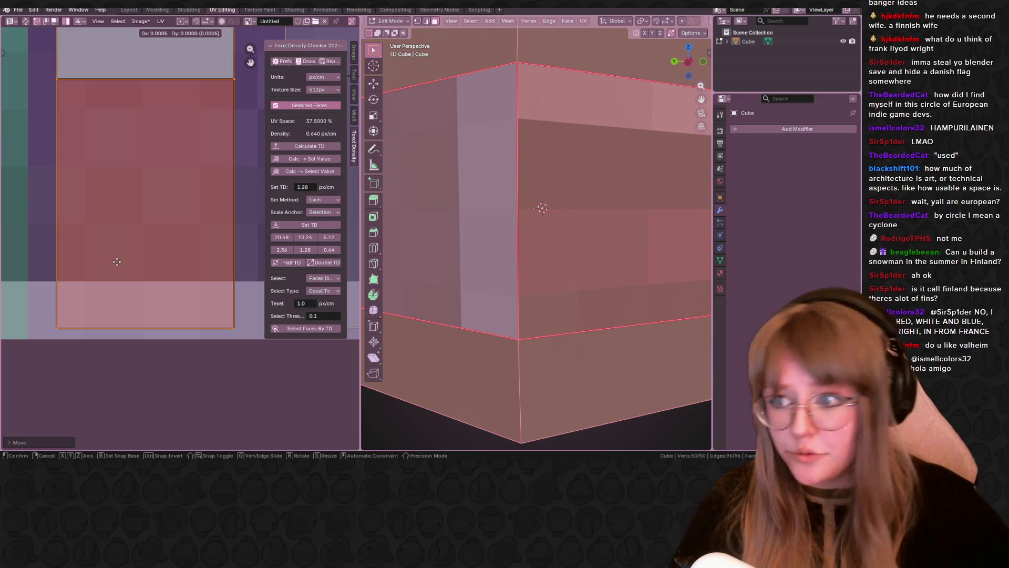
{"action": "left_click", "coordinate": [117, 261]}
{"action": "left_click", "coordinate": [212, 380]}
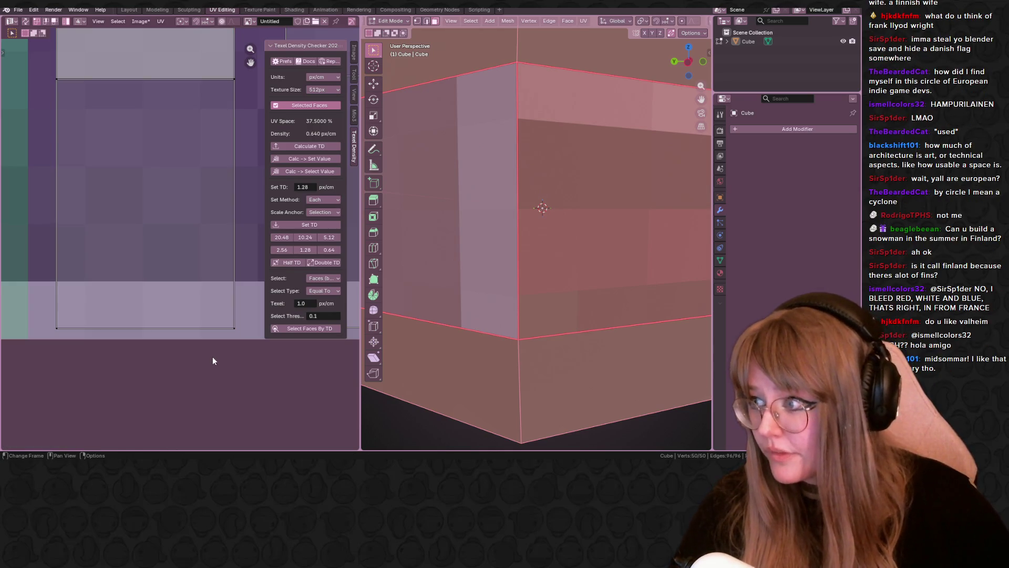
{"action": "scroll", "coordinate": [198, 285], "scroll_direction": "down", "scroll_amount": 3}
{"action": "scroll", "coordinate": [212, 241], "scroll_direction": "down", "scroll_amount": 5}
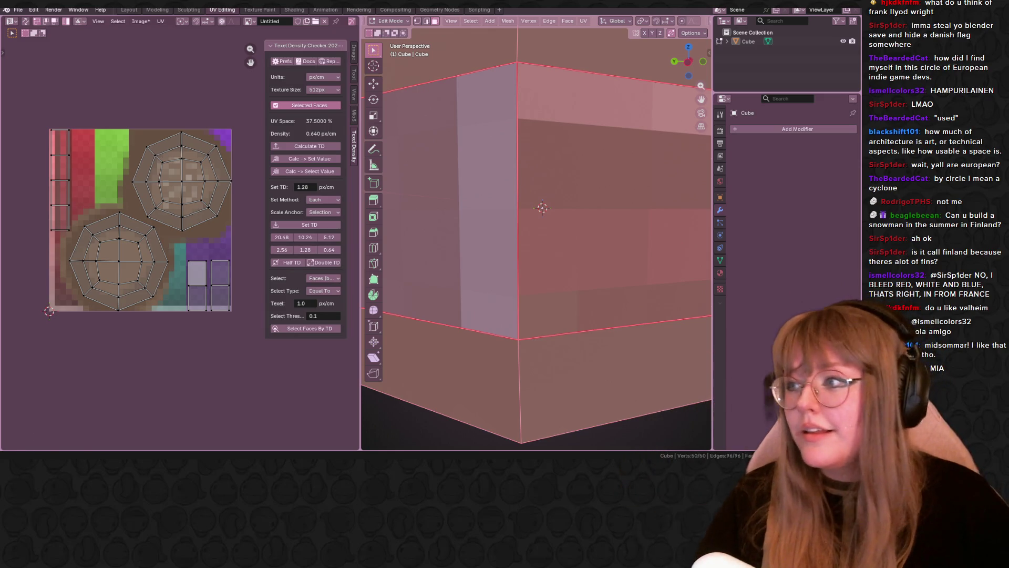
Zoom the UV Editor, switch to the Texture Paint workspace, and frame the striped band.
{"action": "scroll", "coordinate": [103, 304], "scroll_direction": "up", "scroll_amount": 2}
{"action": "scroll", "coordinate": [116, 277], "scroll_direction": "down", "scroll_amount": 2}
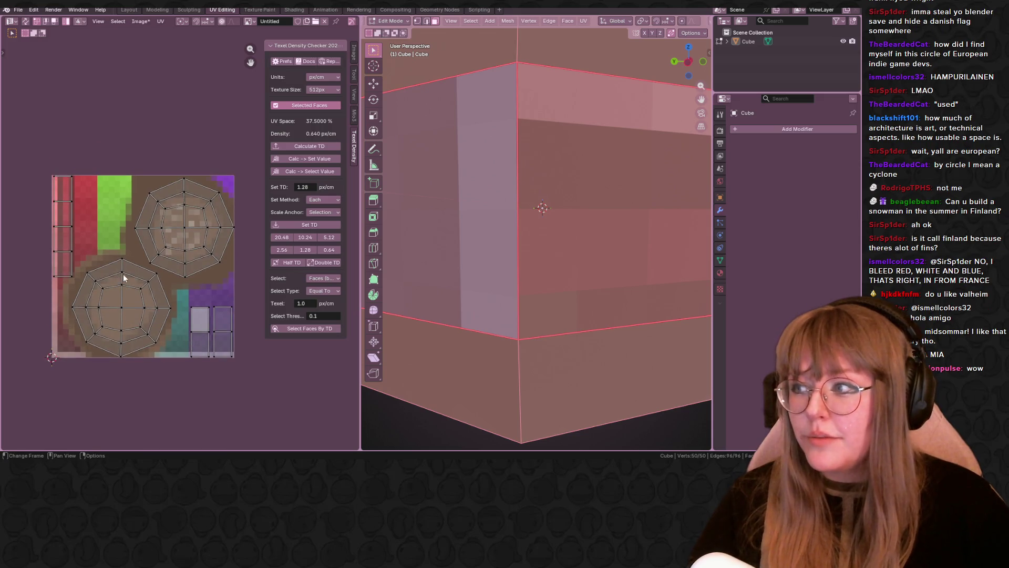
{"action": "scroll", "coordinate": [123, 274], "scroll_direction": "up", "scroll_amount": 1}
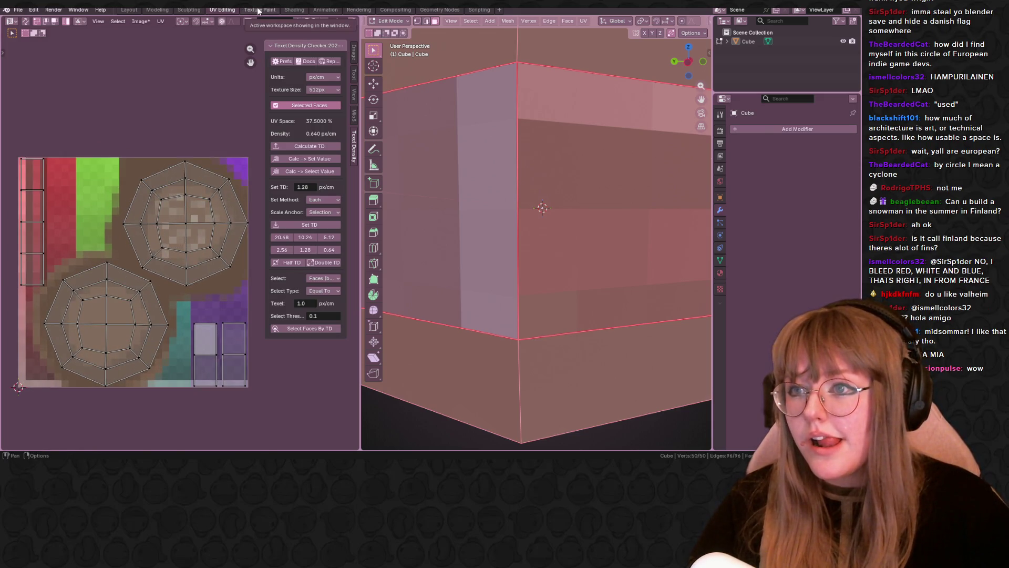
{"action": "left_click", "coordinate": [258, 11]}
{"action": "middle_click_drag", "start_coordinate": [221, 168], "coordinate": [297, 233]}
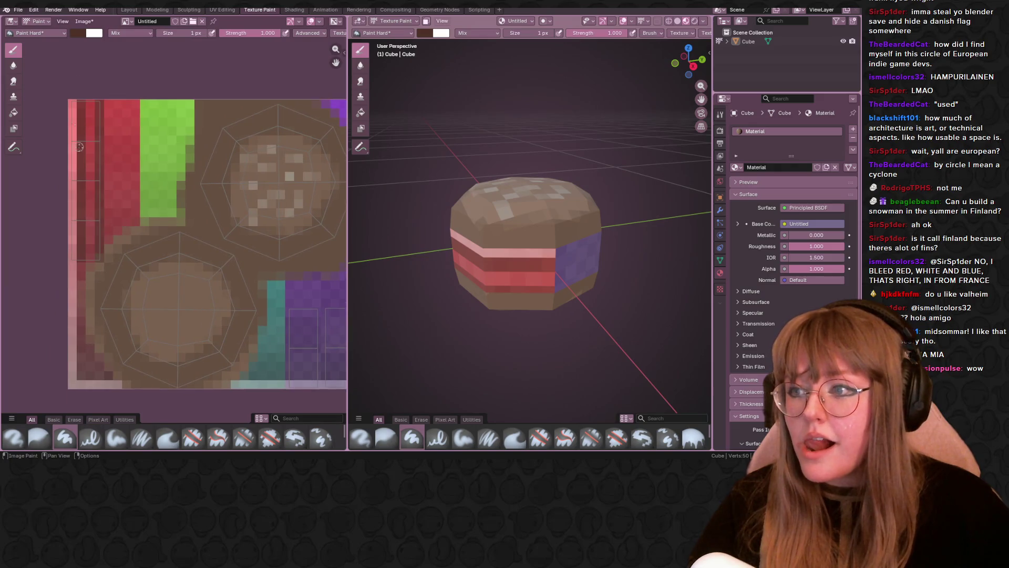
Pan and zoom the image editor onto the purple band's columns.
{"action": "middle_click_drag", "start_coordinate": [90, 185], "coordinate": [119, 145]}
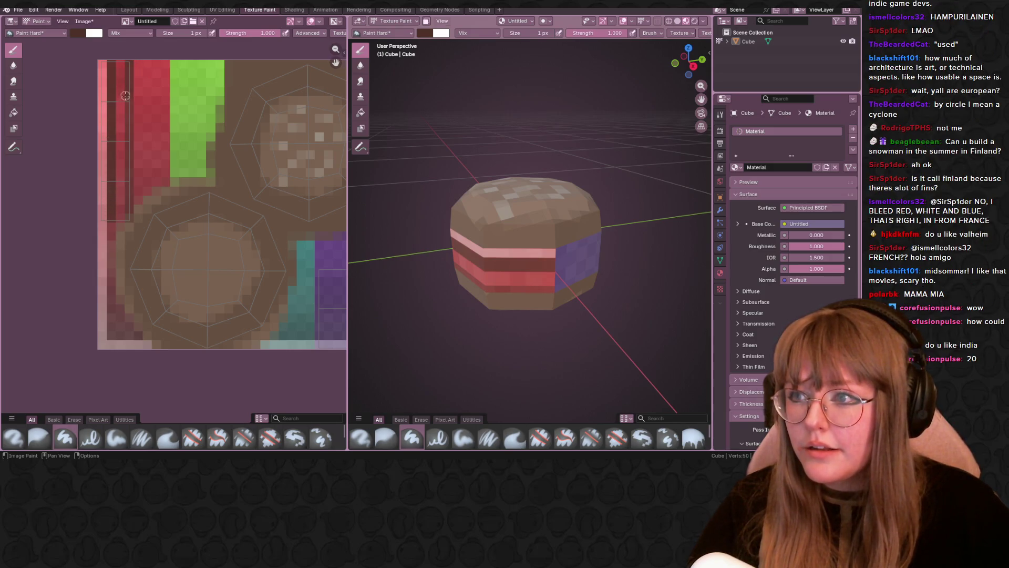
{"action": "mouse_move", "coordinate": [297, 315]}
{"action": "middle_mouse_down"}
{"action": "mouse_move", "coordinate": [276, 239]}
{"action": "mouse_move", "coordinate": [156, 205]}
{"action": "middle_mouse_up"}
{"action": "scroll", "coordinate": [156, 204], "scroll_direction": "up", "scroll_amount": 2}
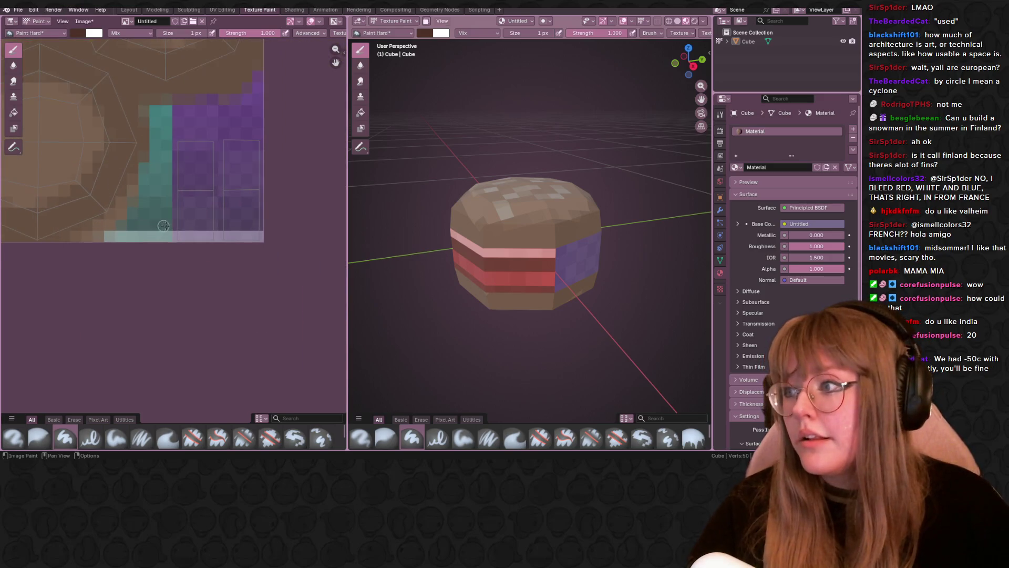
{"action": "mouse_move", "coordinate": [286, 260]}
{"action": "middle_mouse_down"}
{"action": "mouse_move", "coordinate": [289, 238]}
{"action": "mouse_move", "coordinate": [302, 252]}
{"action": "mouse_move", "coordinate": [310, 215]}
{"action": "middle_mouse_up"}
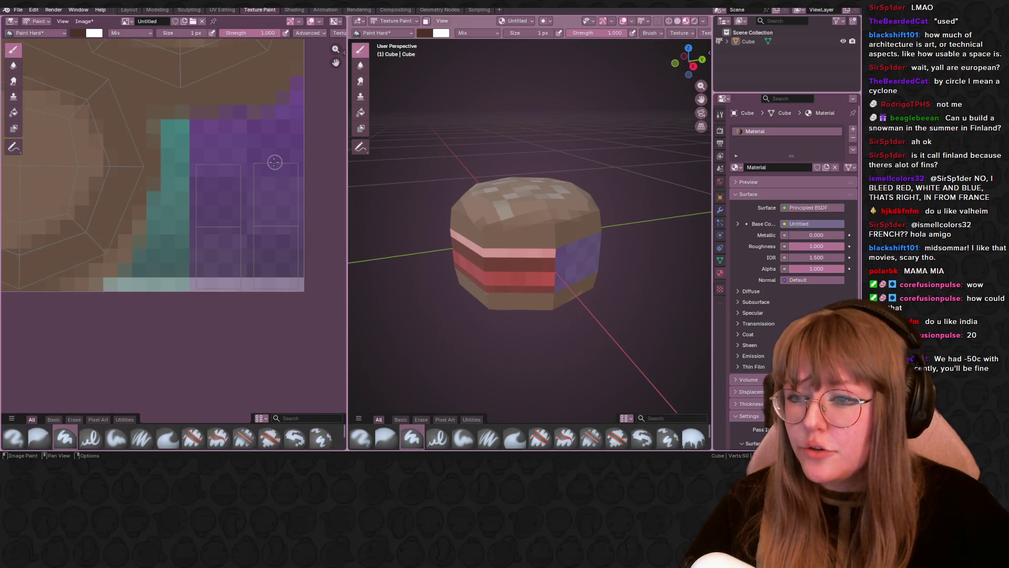
{"action": "scroll", "coordinate": [275, 162], "scroll_direction": "up", "scroll_amount": 1}
{"action": "middle_click_drag", "start_coordinate": [274, 162], "coordinate": [268, 130]}
{"action": "middle_click_drag", "start_coordinate": [456, 192], "coordinate": [387, 195]}
Paint four dark brown vertical stripes down the purple band's columns.
{"action": "left_click_drag", "start_coordinate": [277, 131], "coordinate": [271, 237]}
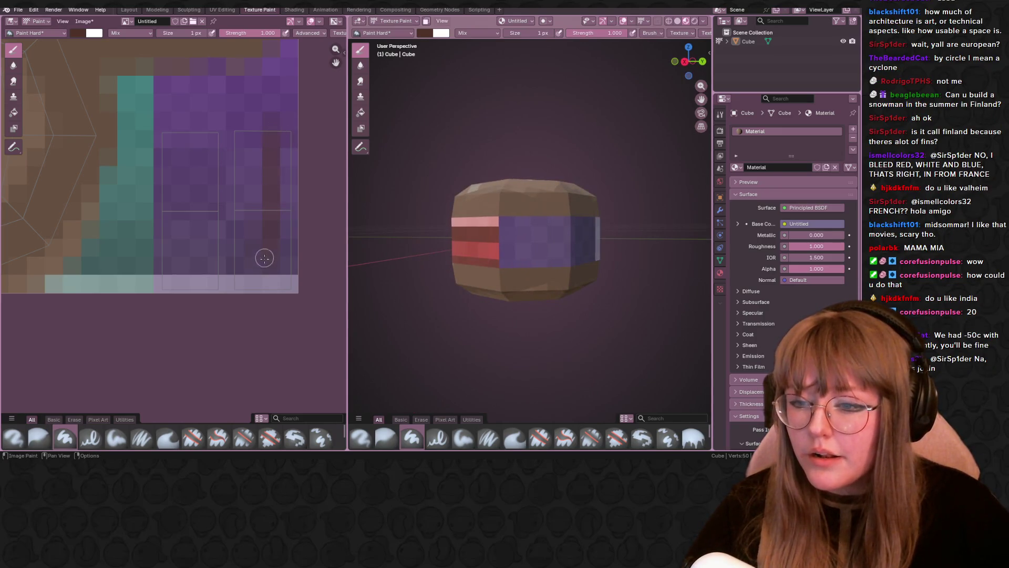
{"action": "left_click_drag", "start_coordinate": [271, 154], "coordinate": [270, 113]}
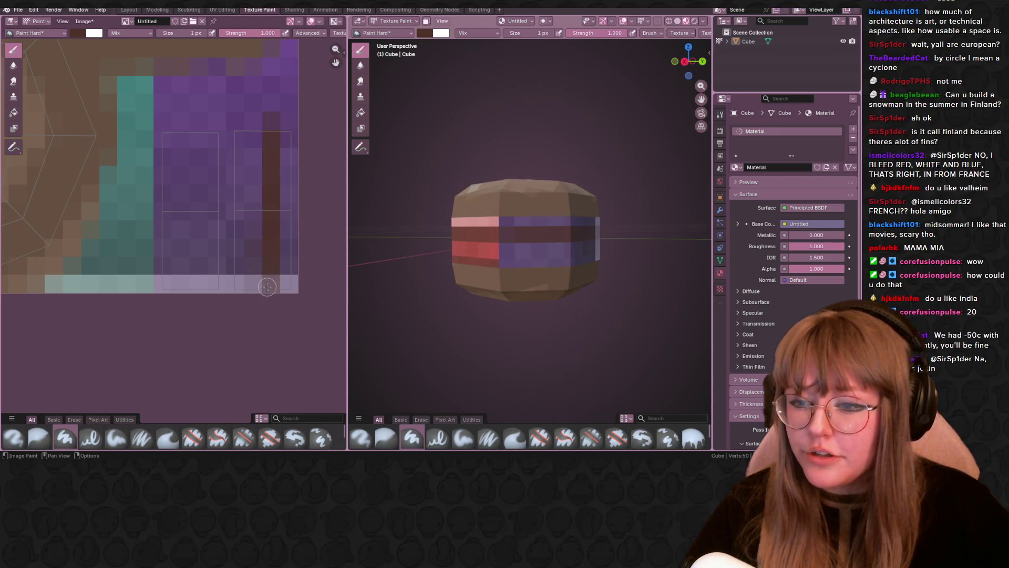
{"action": "left_click_drag", "start_coordinate": [235, 113], "coordinate": [234, 294]}
{"action": "left_click_drag", "start_coordinate": [236, 125], "coordinate": [239, 296]}
{"action": "mouse_move", "coordinate": [436, 141]}
{"action": "middle_mouse_down"}
{"action": "mouse_move", "coordinate": [361, 147]}
{"action": "mouse_move", "coordinate": [447, 138]}
{"action": "mouse_move", "coordinate": [399, 141]}
{"action": "middle_mouse_up"}
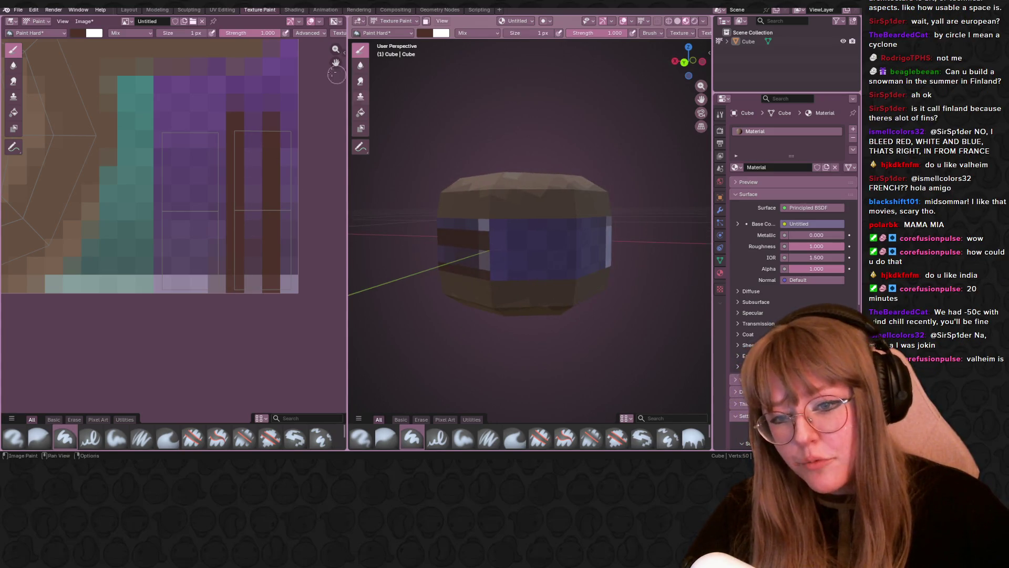
{"action": "left_click_drag", "start_coordinate": [199, 139], "coordinate": [199, 284]}
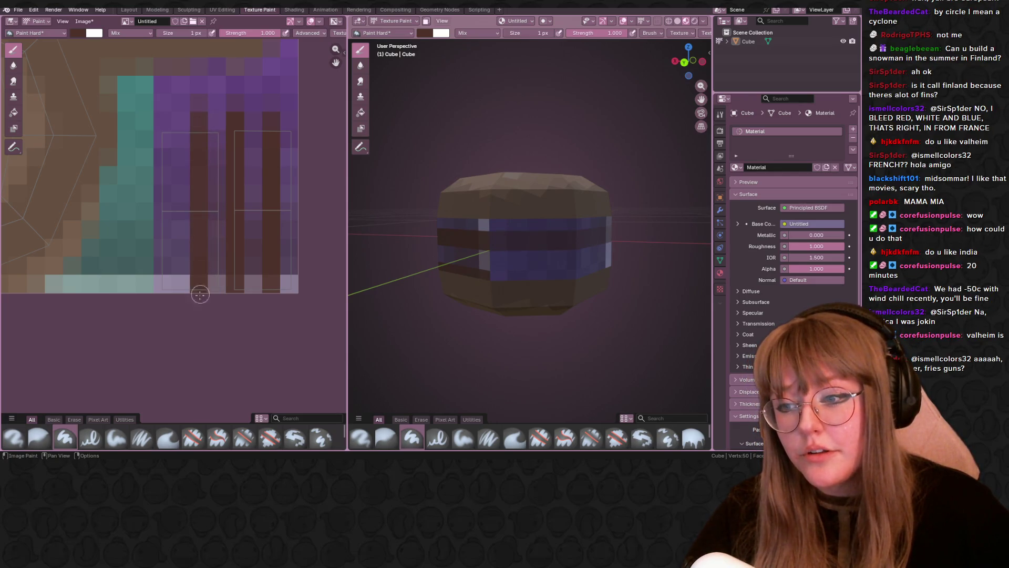
{"action": "left_click_drag", "start_coordinate": [169, 106], "coordinate": [157, 273]}
{"action": "left_click_drag", "start_coordinate": [163, 111], "coordinate": [163, 287]}
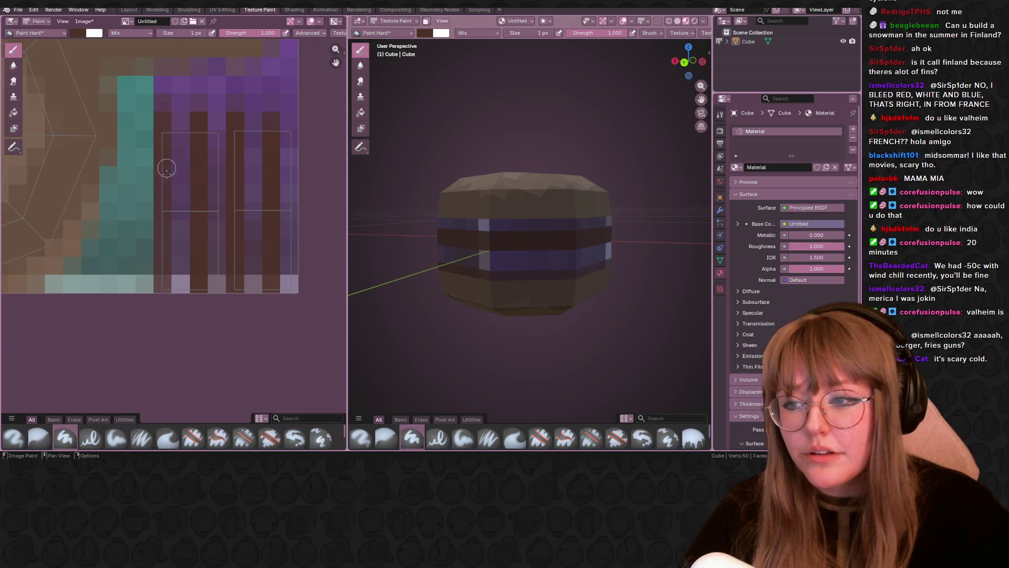
{"action": "middle_click_drag", "start_coordinate": [526, 211], "coordinate": [452, 247]}
{"action": "scroll", "coordinate": [128, 153], "scroll_direction": "down", "scroll_amount": 2}
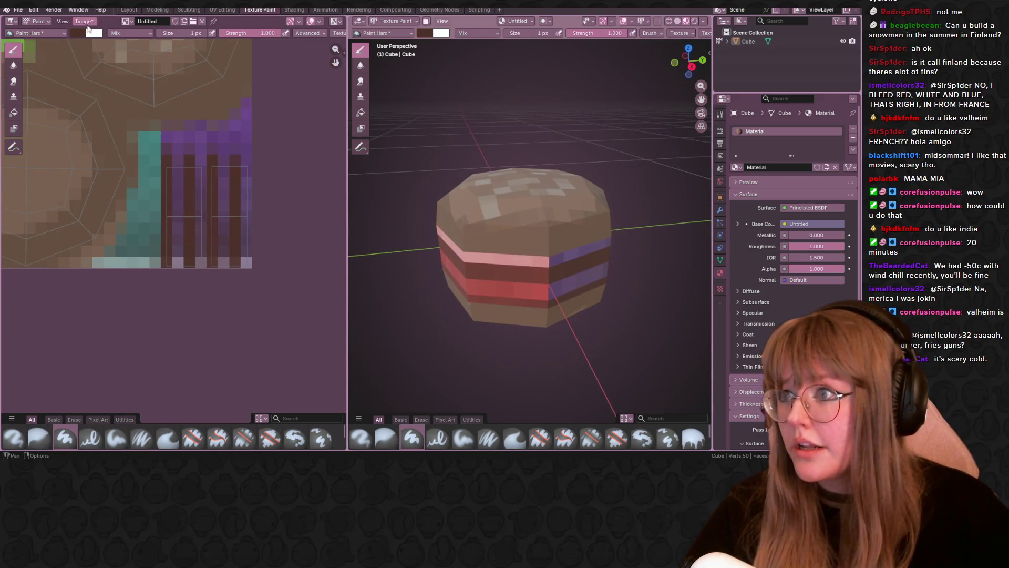
Change the brush colour from dark brown to a lighter golden brown, #895C29.
{"action": "left_click", "coordinate": [77, 35]}
{"action": "left_click_drag", "start_coordinate": [104, 90], "coordinate": [151, 74]}
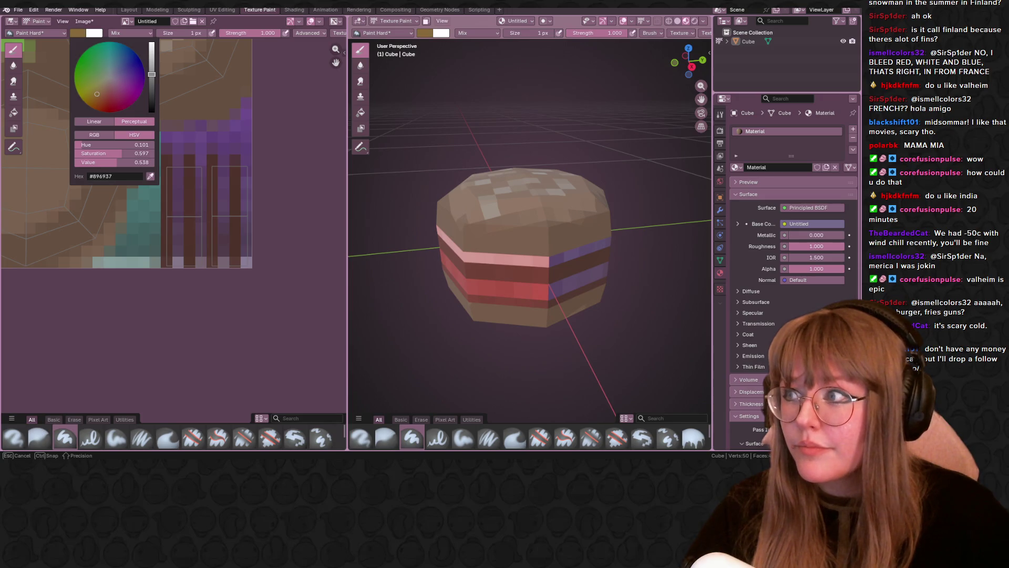
{"action": "left_click_drag", "start_coordinate": [93, 92], "coordinate": [96, 99]}
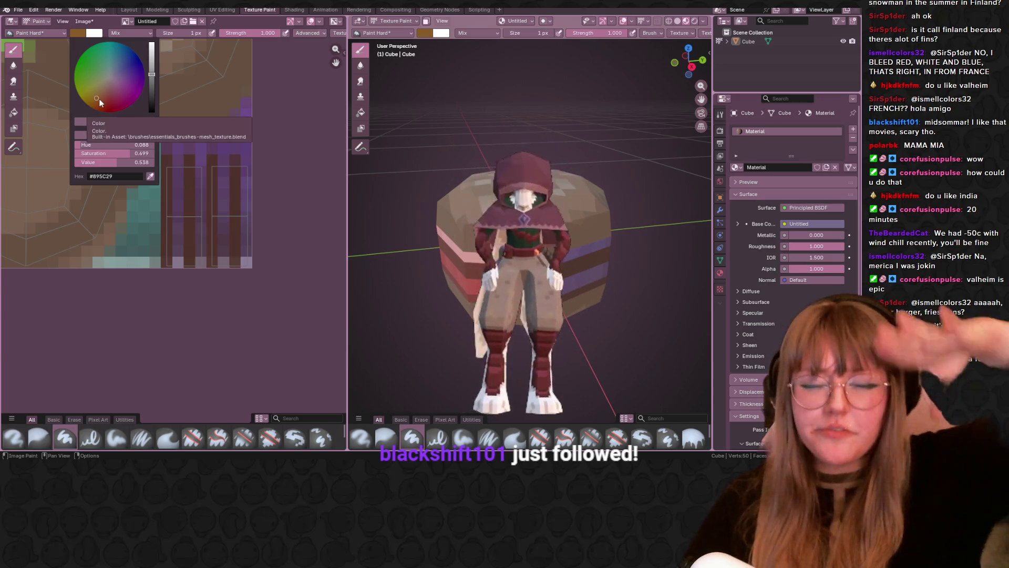
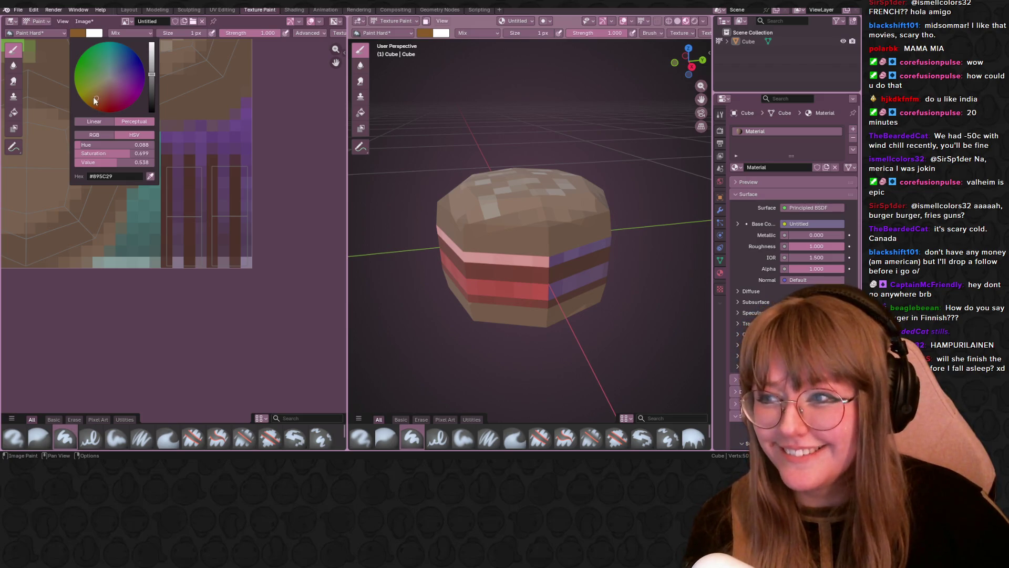
Set the paint colour to a bright orange-brown and paint a short stroke in the left rectangle.
{"action": "left_click_drag", "start_coordinate": [98, 100], "coordinate": [98, 97]}
{"action": "left_click_drag", "start_coordinate": [151, 74], "coordinate": [152, 67]}
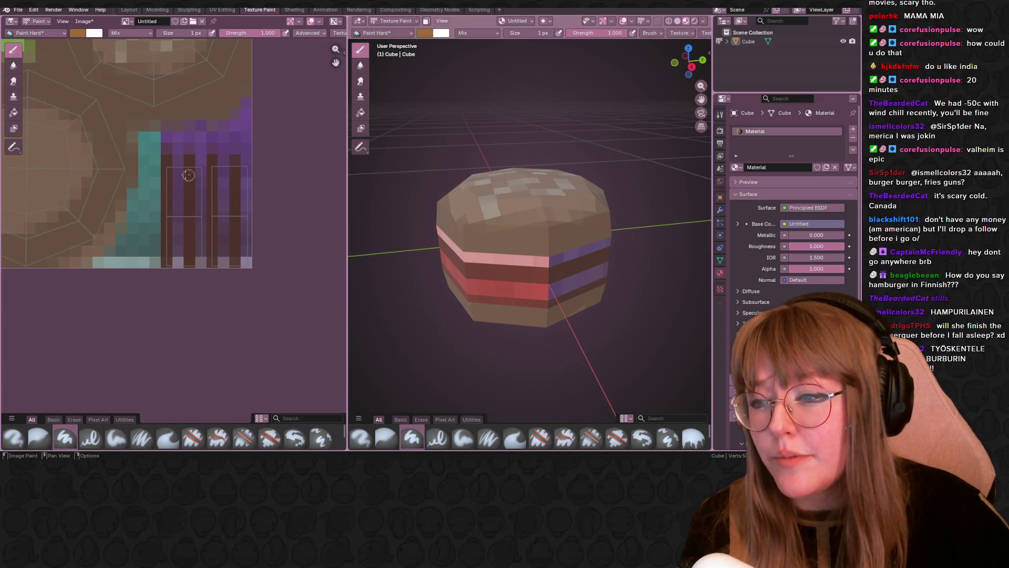
{"action": "scroll", "coordinate": [174, 222], "scroll_direction": "up", "scroll_amount": 1}
{"action": "left_click_drag", "start_coordinate": [176, 161], "coordinate": [179, 182]}
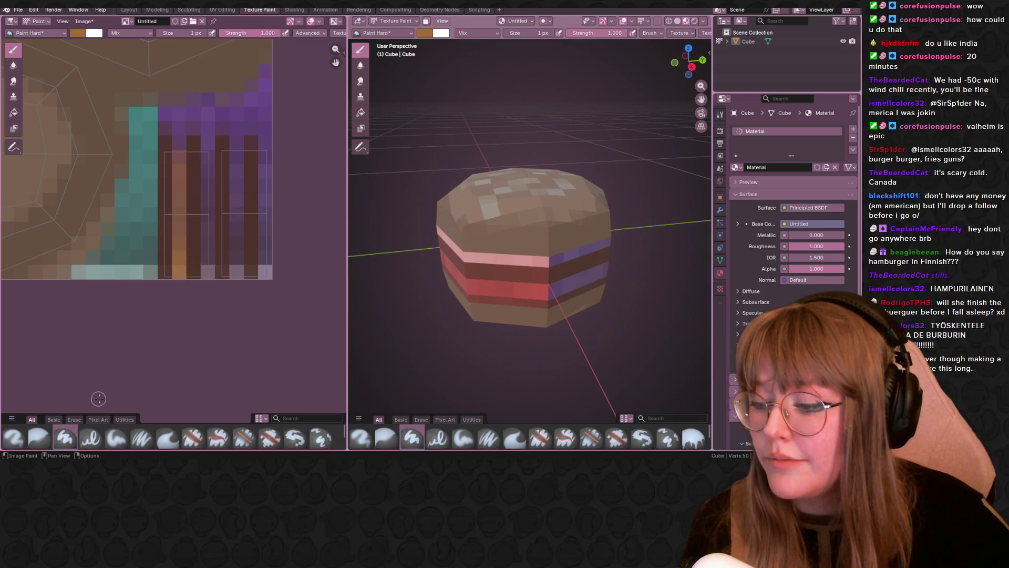
Switch to the Paint Pixel Art brush and paint a few pixels in the stripe.
{"action": "left_click", "coordinate": [97, 418]}
{"action": "left_click", "coordinate": [39, 437]}
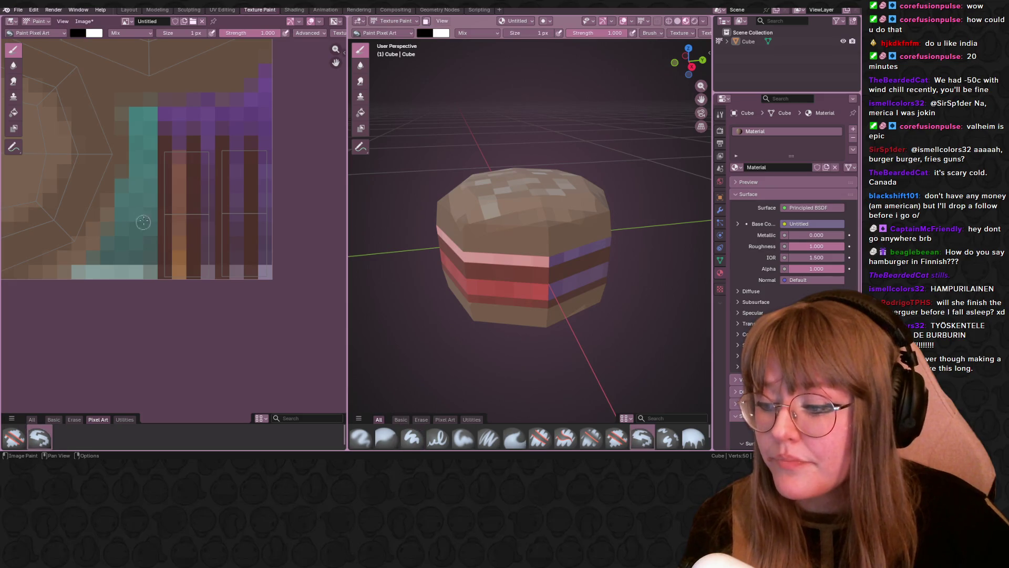
{"action": "left_click_drag", "start_coordinate": [183, 154], "coordinate": [176, 169]}
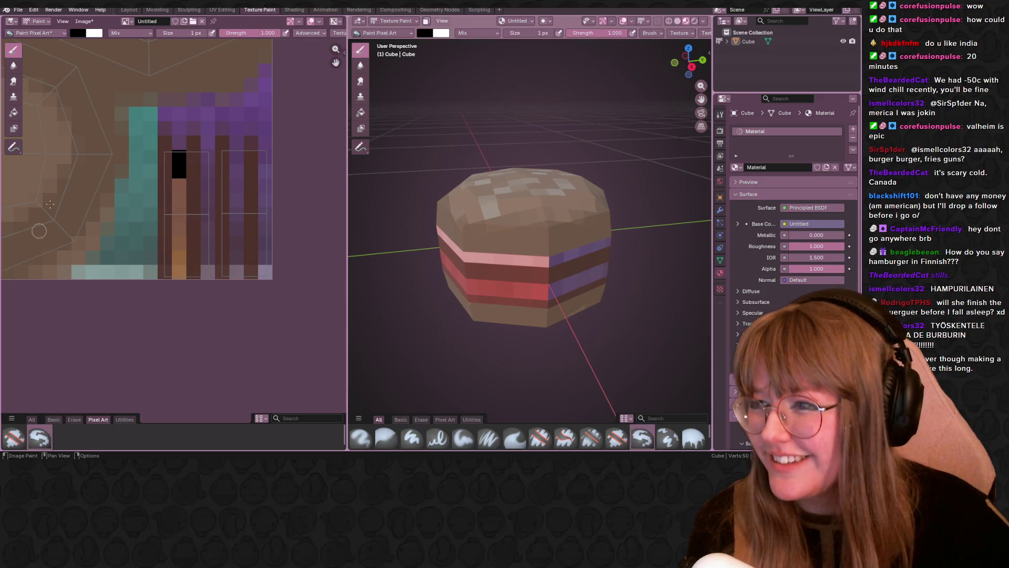
Choose brown and paint two vertical strips inside the stripe rectangles.
{"action": "left_click", "coordinate": [76, 33]}
{"action": "left_click", "coordinate": [150, 178]}
{"action": "left_click", "coordinate": [181, 267]}
{"action": "left_click_drag", "start_coordinate": [180, 154], "coordinate": [177, 260]}
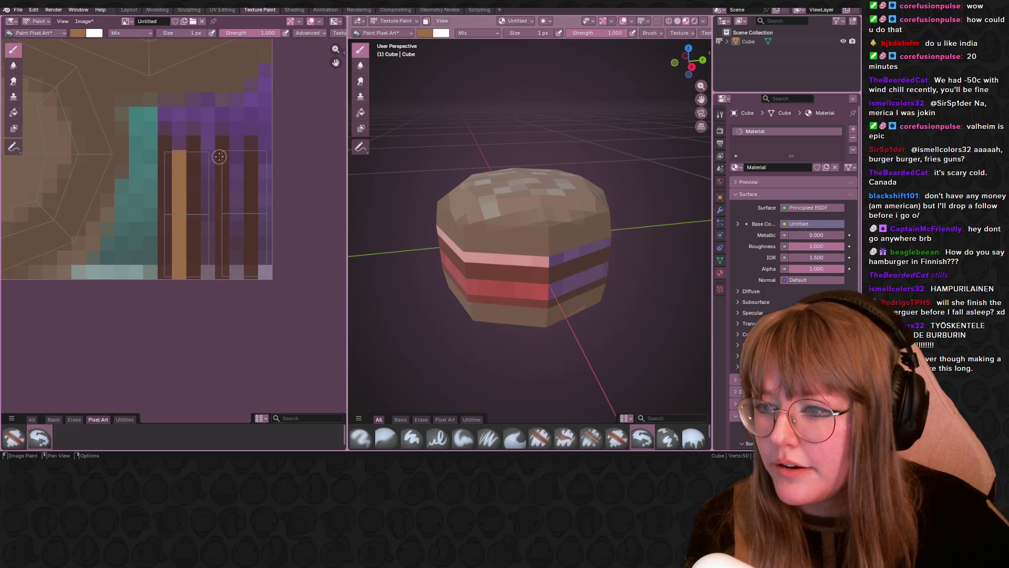
{"action": "left_click_drag", "start_coordinate": [236, 151], "coordinate": [234, 279]}
{"action": "mouse_move", "coordinate": [578, 284]}
{"action": "middle_mouse_down"}
{"action": "mouse_move", "coordinate": [595, 347]}
{"action": "mouse_move", "coordinate": [588, 341]}
{"action": "middle_mouse_up"}
{"action": "scroll", "coordinate": [173, 158], "scroll_direction": "down", "scroll_amount": 5}
{"action": "scroll", "coordinate": [185, 166], "scroll_direction": "up", "scroll_amount": 4}
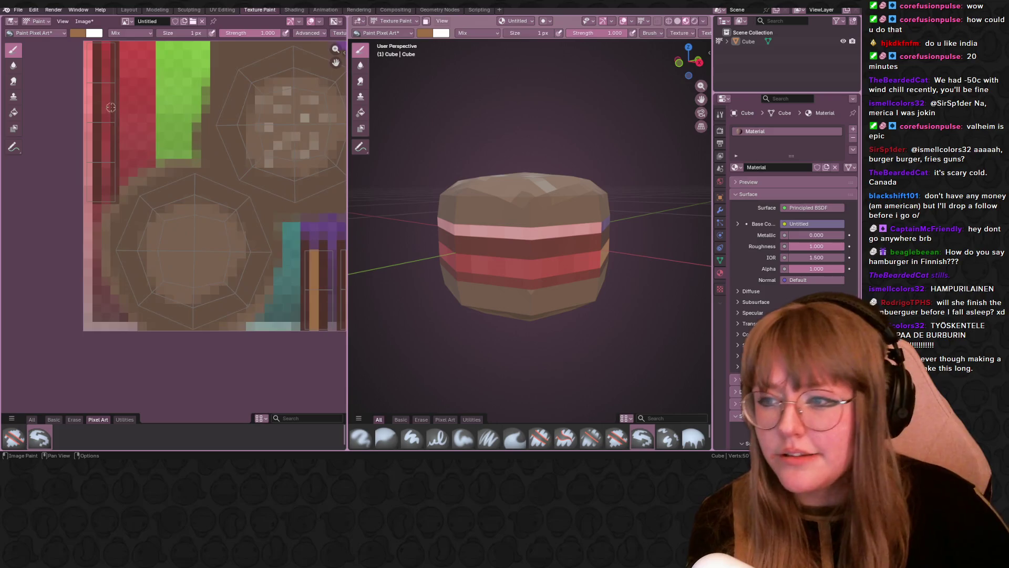
Undo a stray brown stroke, then paint a brown strip down the left texture column.
{"action": "left_click_drag", "start_coordinate": [178, 147], "coordinate": [185, 211]}
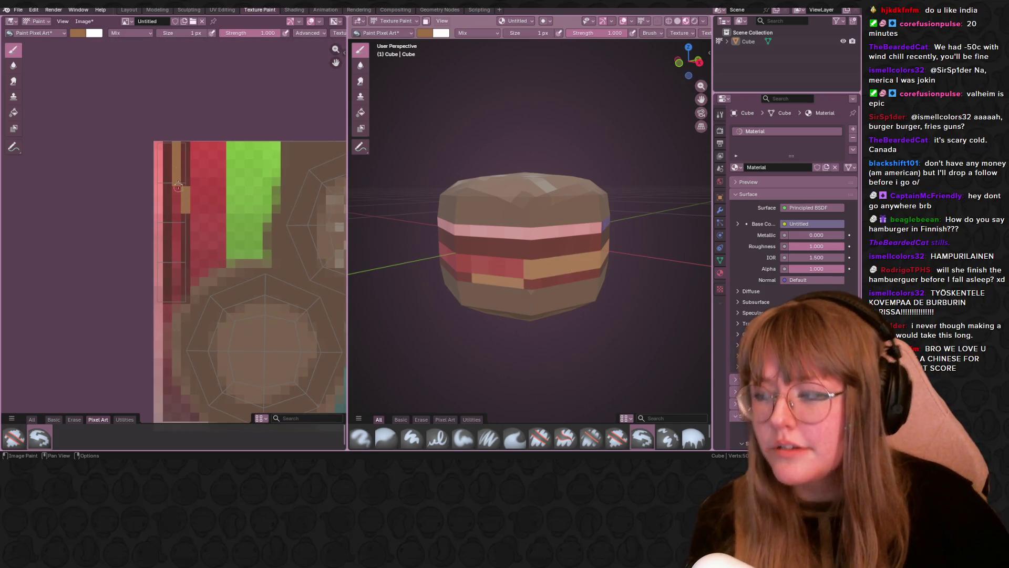
{"action": "key", "text": "ctrl+z"}
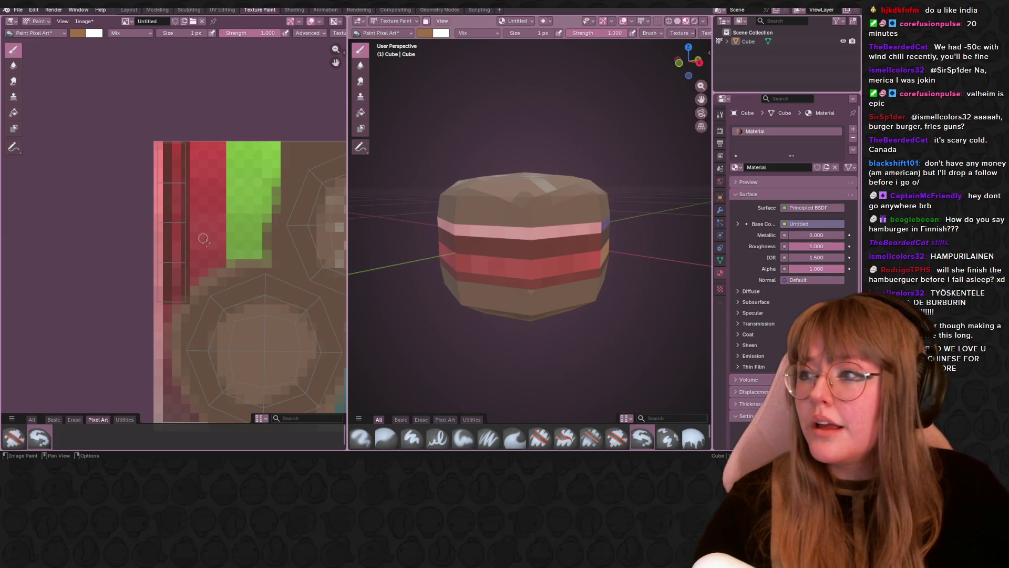
{"action": "middle_click_drag", "start_coordinate": [199, 229], "coordinate": [176, 241], "text": "ctrl"}
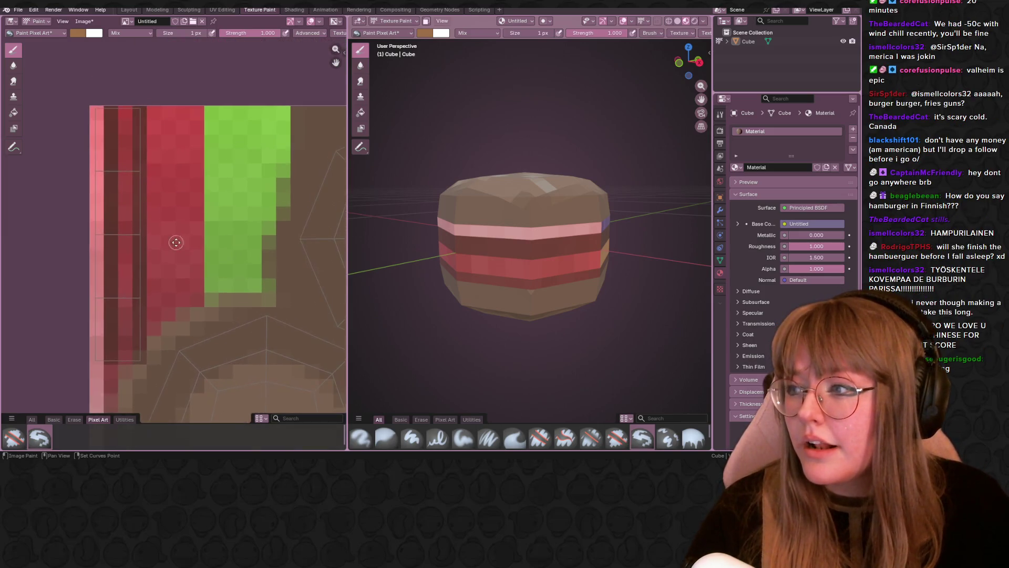
{"action": "left_click_drag", "start_coordinate": [125, 110], "coordinate": [124, 160]}
{"action": "middle_click_drag", "start_coordinate": [164, 235], "coordinate": [186, 158]}
{"action": "left_click_drag", "start_coordinate": [146, 48], "coordinate": [147, 281]}
{"action": "scroll", "coordinate": [263, 259], "scroll_direction": "down", "scroll_amount": 3}
{"action": "middle_click_drag", "start_coordinate": [707, 254], "coordinate": [515, 234]}
{"action": "mouse_move", "coordinate": [309, 259]}
{"action": "middle_mouse_down"}
{"action": "mouse_move", "coordinate": [227, 215]}
{"action": "mouse_move", "coordinate": [230, 242]}
{"action": "middle_mouse_up"}
{"action": "scroll", "coordinate": [227, 215], "scroll_direction": "up", "scroll_amount": 2}
{"action": "mouse_move", "coordinate": [578, 247]}
{"action": "middle_mouse_down"}
{"action": "mouse_move", "coordinate": [605, 273]}
{"action": "mouse_move", "coordinate": [526, 252]}
{"action": "middle_mouse_up"}
Set the paint colour to red #9D2B24 and paint a red pixel column down the stripe area.
{"action": "left_click", "coordinate": [77, 33]}
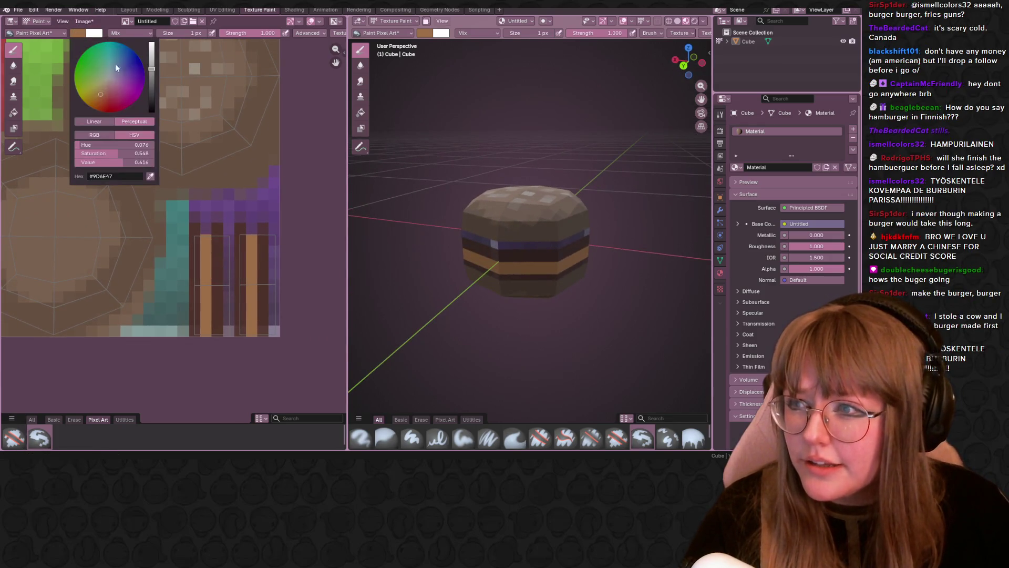
{"action": "left_click_drag", "start_coordinate": [101, 94], "coordinate": [108, 104]}
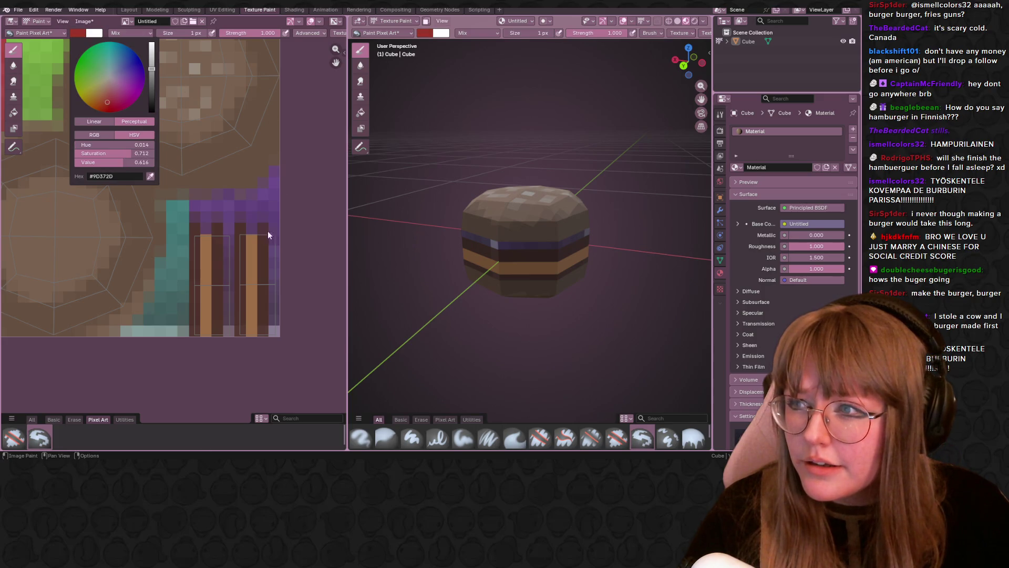
{"action": "scroll", "coordinate": [301, 355], "scroll_direction": "up", "scroll_amount": 2}
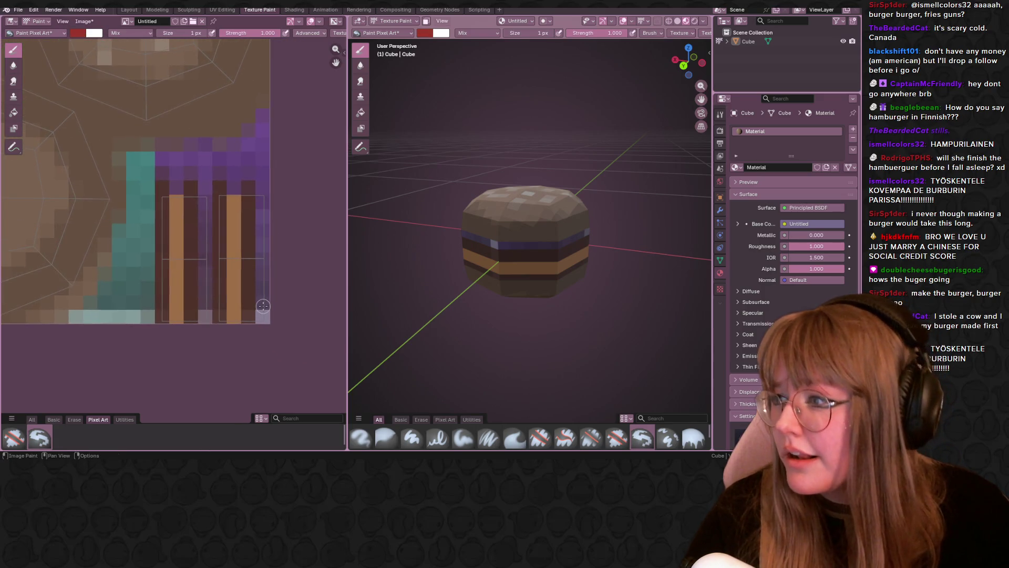
{"action": "scroll", "coordinate": [266, 232], "scroll_direction": "down", "scroll_amount": 3}
{"action": "left_click_drag", "start_coordinate": [244, 111], "coordinate": [243, 163]}
{"action": "left_click_drag", "start_coordinate": [238, 259], "coordinate": [239, 300]}
{"action": "middle_click_drag", "start_coordinate": [180, 201], "coordinate": [203, 213]}
{"action": "left_click", "coordinate": [193, 155]}
{"action": "left_click_drag", "start_coordinate": [192, 155], "coordinate": [187, 303]}
{"action": "middle_click_drag", "start_coordinate": [147, 248], "coordinate": [277, 311]}
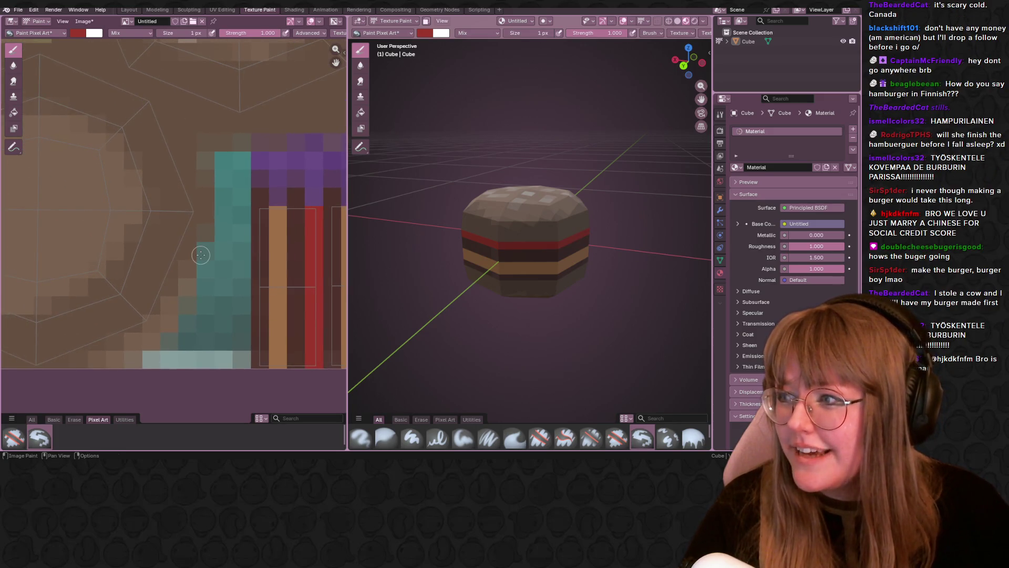
{"action": "scroll", "coordinate": [208, 237], "scroll_direction": "down", "scroll_amount": 1}
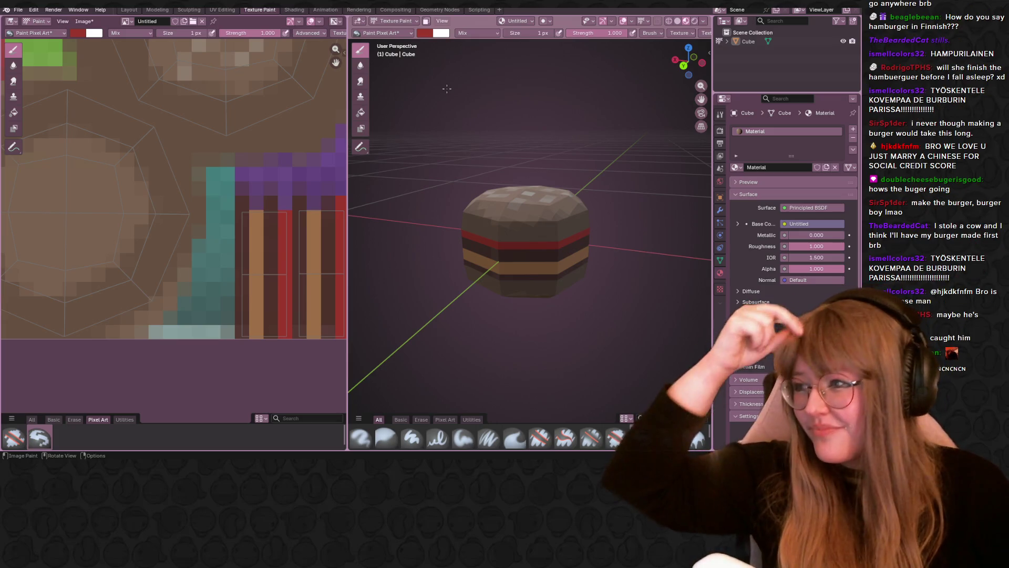
Paint the leftmost texture pixel column dark red from top to bottom.
{"action": "middle_click_drag", "start_coordinate": [399, 189], "coordinate": [515, 200]}
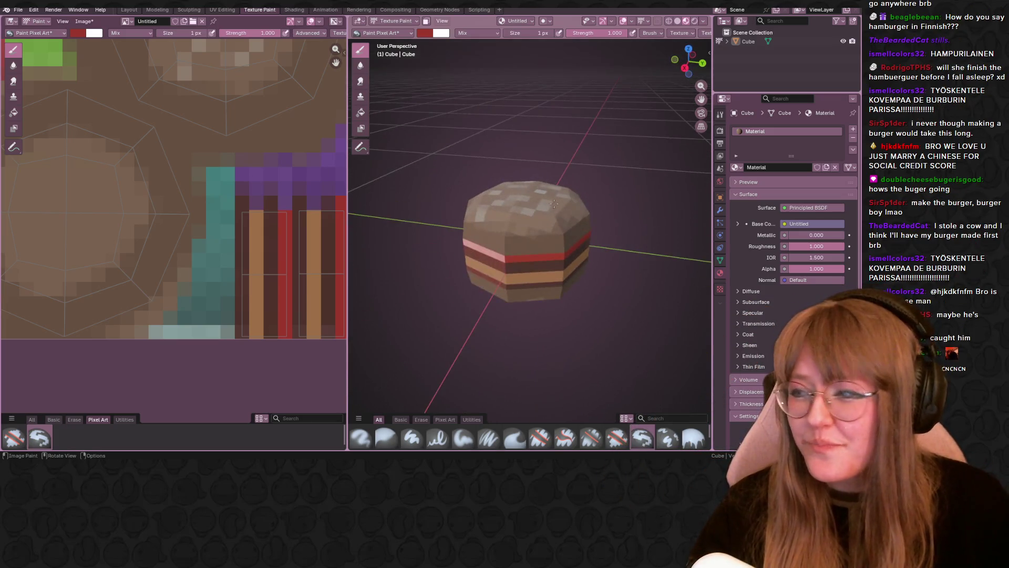
{"action": "mouse_move", "coordinate": [167, 214]}
{"action": "middle_mouse_down"}
{"action": "mouse_move", "coordinate": [255, 224]}
{"action": "mouse_move", "coordinate": [114, 77]}
{"action": "mouse_move", "coordinate": [244, 147]}
{"action": "mouse_move", "coordinate": [252, 215]}
{"action": "mouse_move", "coordinate": [213, 297]}
{"action": "middle_mouse_up"}
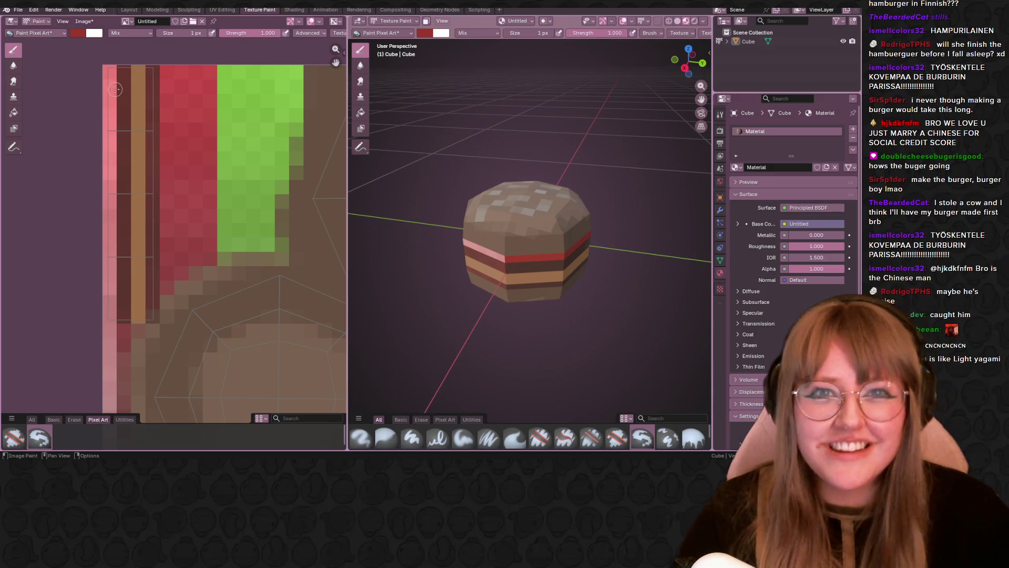
{"action": "left_click", "coordinate": [106, 68]}
{"action": "mouse_move", "coordinate": [103, 67]}
{"action": "left_mouse_down"}
{"action": "mouse_move", "coordinate": [88, 142]}
{"action": "mouse_move", "coordinate": [100, 119]}
{"action": "mouse_move", "coordinate": [105, 317]}
{"action": "left_mouse_up"}
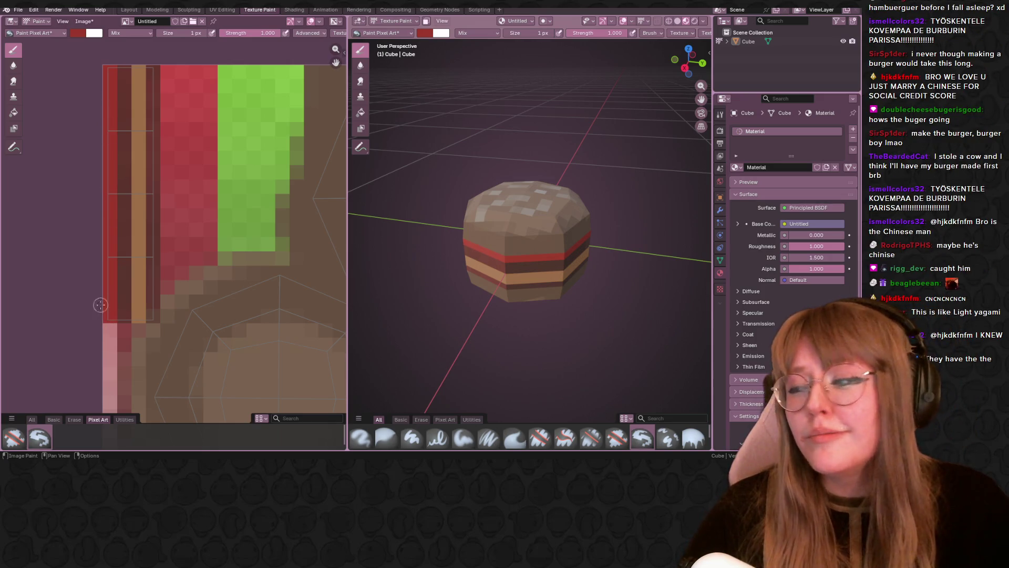
{"action": "scroll", "coordinate": [91, 265], "scroll_direction": "down", "scroll_amount": 4}
Switch to the UV Editing workspace.
{"action": "mouse_move", "coordinate": [515, 294]}
{"action": "middle_mouse_down"}
{"action": "mouse_move", "coordinate": [518, 232]}
{"action": "mouse_move", "coordinate": [381, 250]}
{"action": "mouse_move", "coordinate": [650, 266]}
{"action": "mouse_move", "coordinate": [639, 259]}
{"action": "middle_mouse_up"}
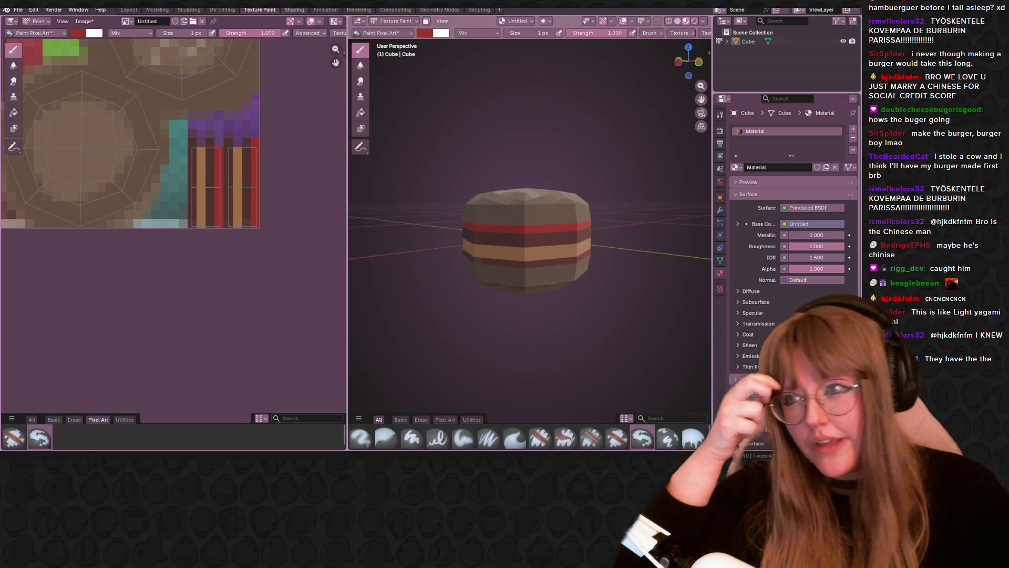
{"action": "left_click", "coordinate": [228, 10]}
{"action": "scroll", "coordinate": [408, 243], "scroll_direction": "down", "scroll_amount": 5}
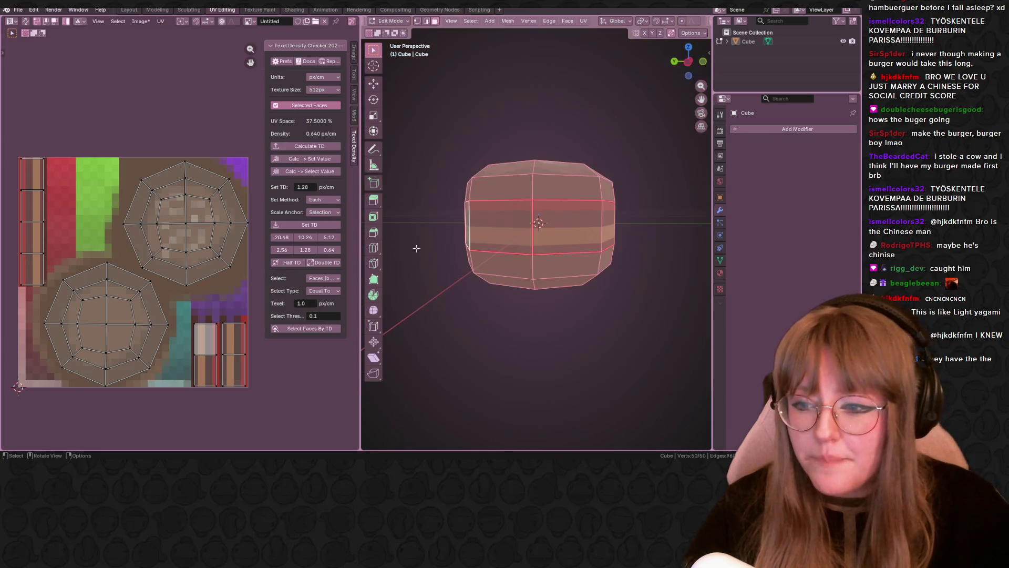
Select the whole mesh, box-select the side UV strips, and undo a trial move.
{"action": "left_click", "coordinate": [647, 261]}
{"action": "key", "text": "a"}
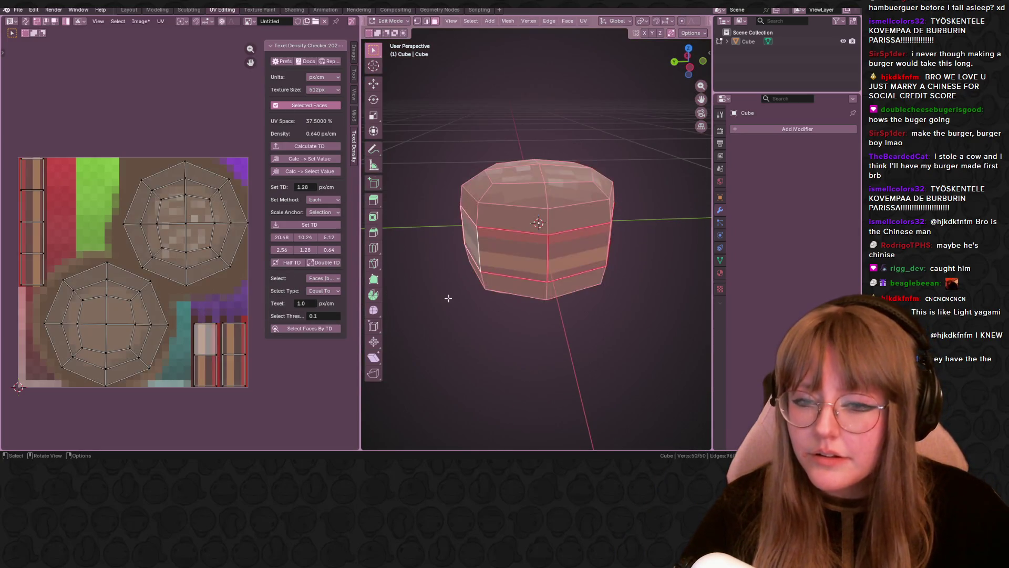
{"action": "left_click_drag", "start_coordinate": [187, 302], "coordinate": [244, 355]}
{"action": "left_click_drag", "start_coordinate": [46, 138], "coordinate": [16, 289], "text": "shift"}
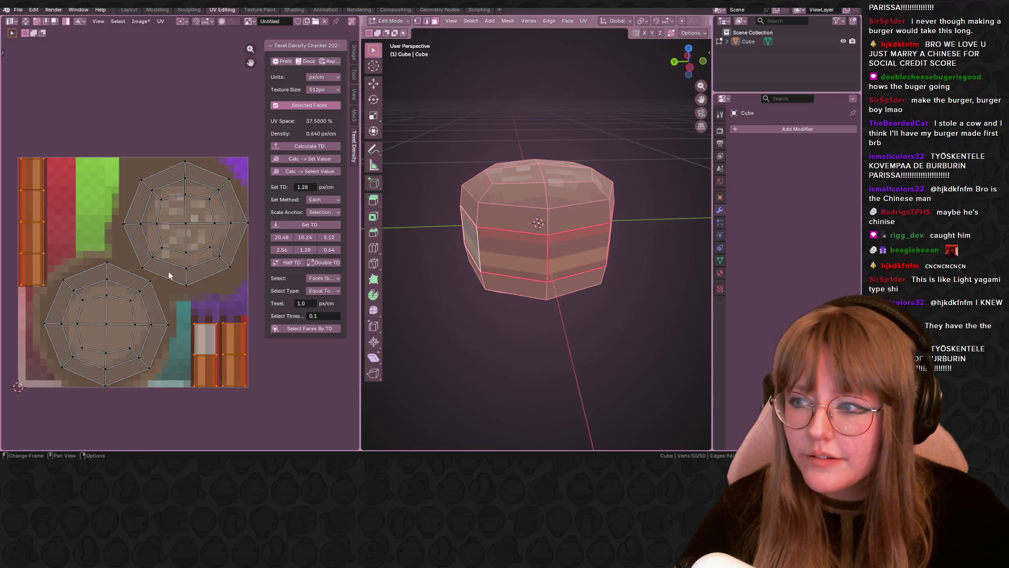
{"action": "key", "text": "g"}
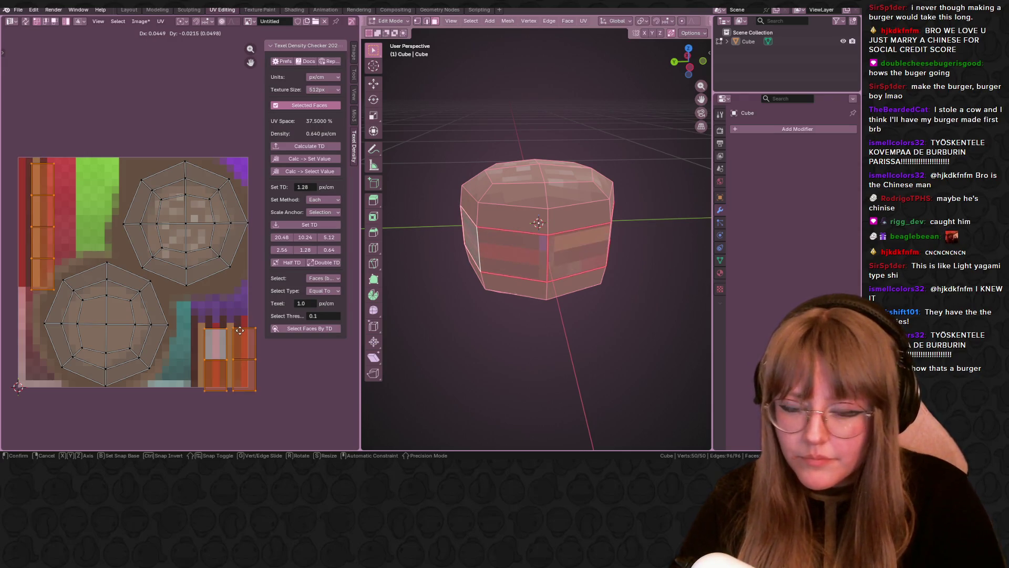
{"action": "left_click", "coordinate": [235, 293]}
{"action": "key", "text": "ctrl+z"}
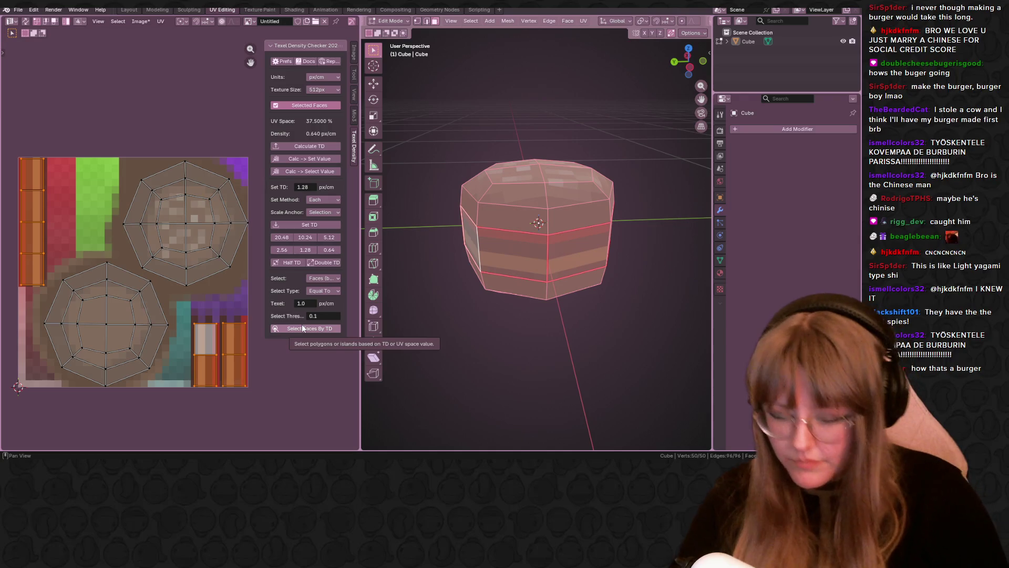
{"action": "left_click", "coordinate": [247, 302]}
{"action": "mouse_move", "coordinate": [629, 280]}
{"action": "middle_mouse_down"}
{"action": "mouse_move", "coordinate": [651, 277]}
{"action": "mouse_move", "coordinate": [647, 318]}
{"action": "mouse_move", "coordinate": [573, 266]}
{"action": "mouse_move", "coordinate": [412, 252]}
{"action": "mouse_move", "coordinate": [663, 264]}
{"action": "mouse_move", "coordinate": [628, 266]}
{"action": "mouse_move", "coordinate": [592, 324]}
{"action": "mouse_move", "coordinate": [531, 331]}
{"action": "middle_mouse_up"}
Move the two bottom-right UV strips onto new rows of the pixel texture.
{"action": "key", "text": "alt+a"}
{"action": "key", "text": "a"}
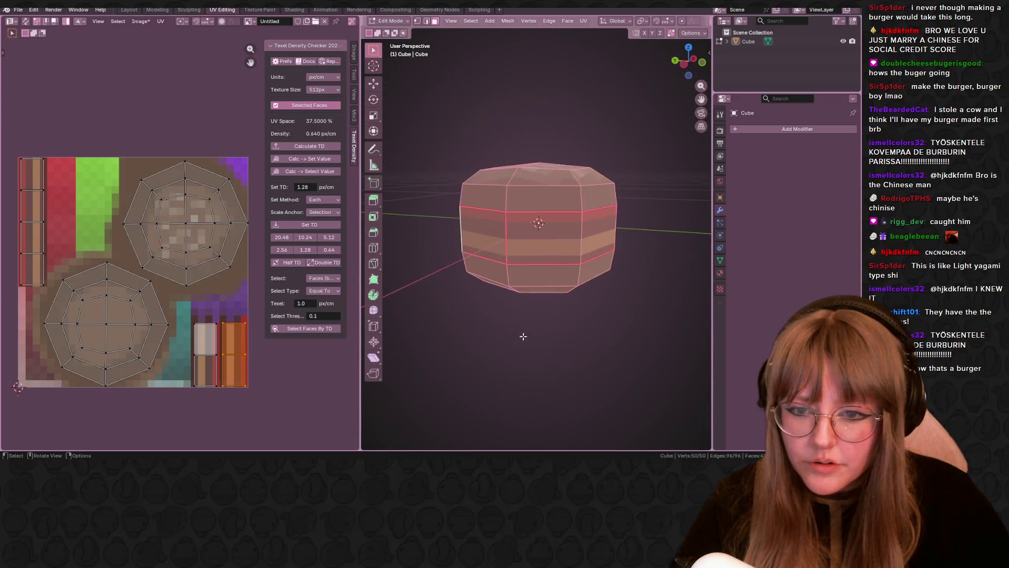
{"action": "mouse_move", "coordinate": [188, 307]}
{"action": "left_mouse_down"}
{"action": "mouse_move", "coordinate": [238, 349]}
{"action": "mouse_move", "coordinate": [268, 349]}
{"action": "left_mouse_up"}
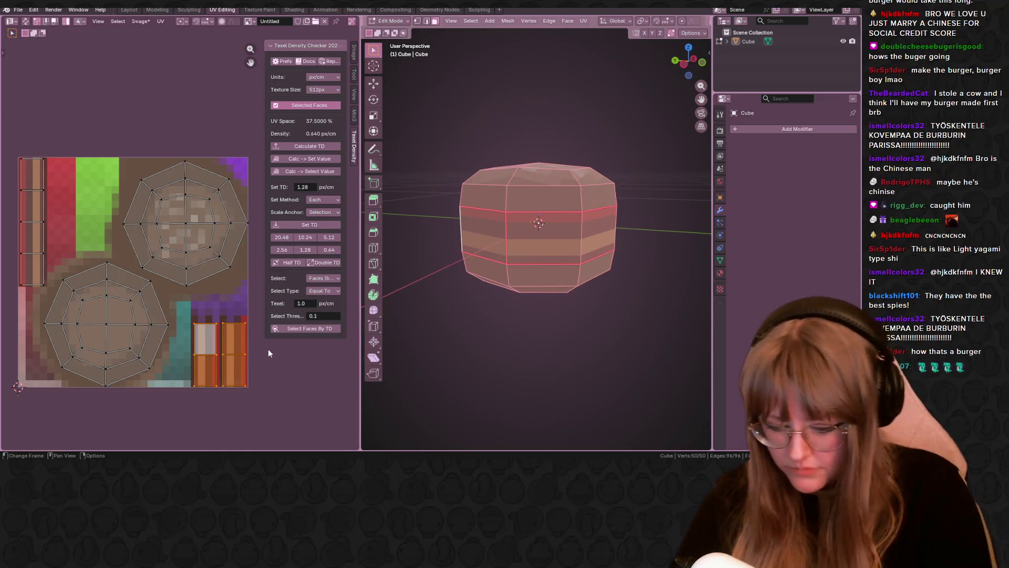
{"action": "key", "text": "g"}
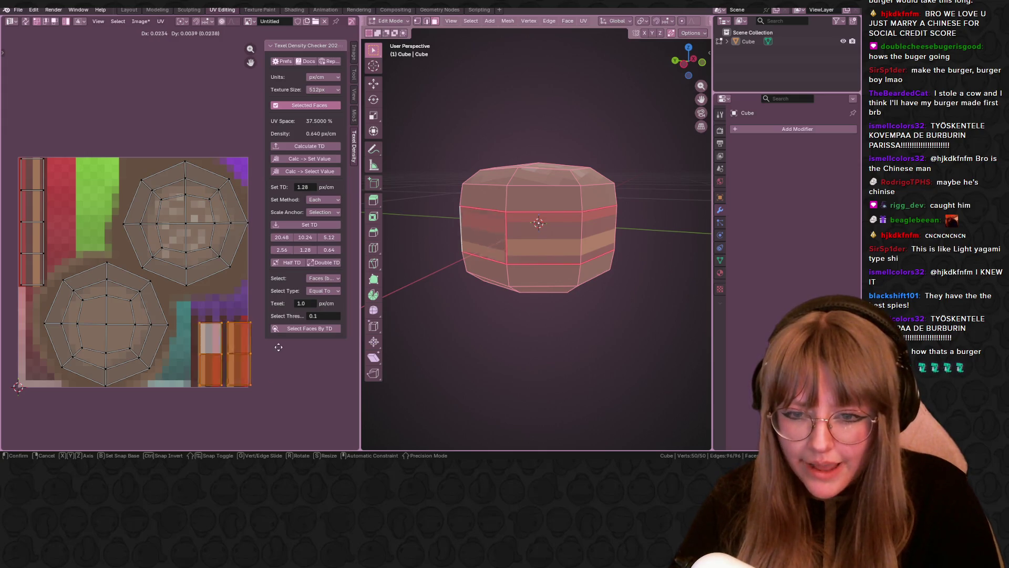
{"action": "key", "text": "Escape"}
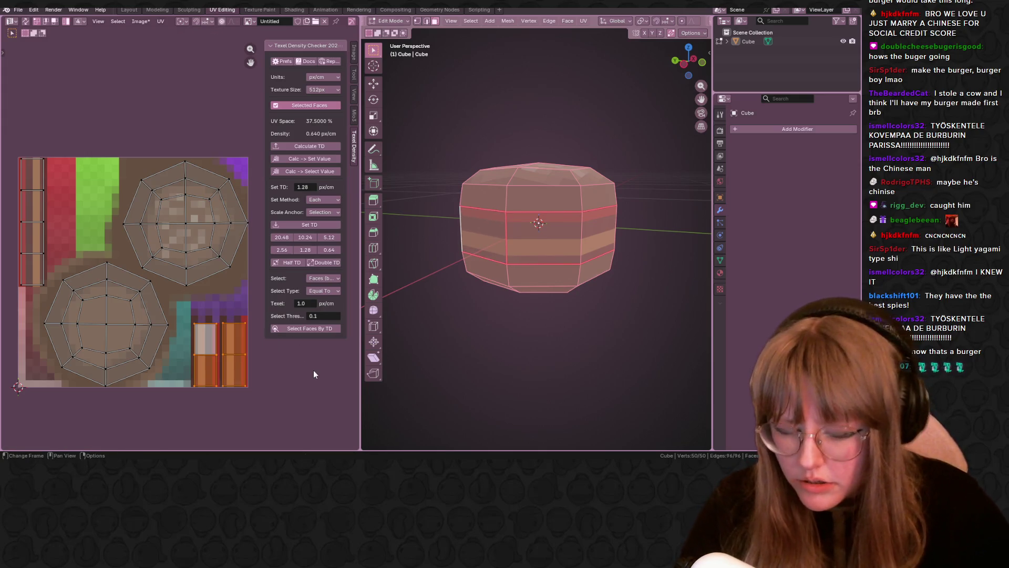
{"action": "key", "text": "g"}
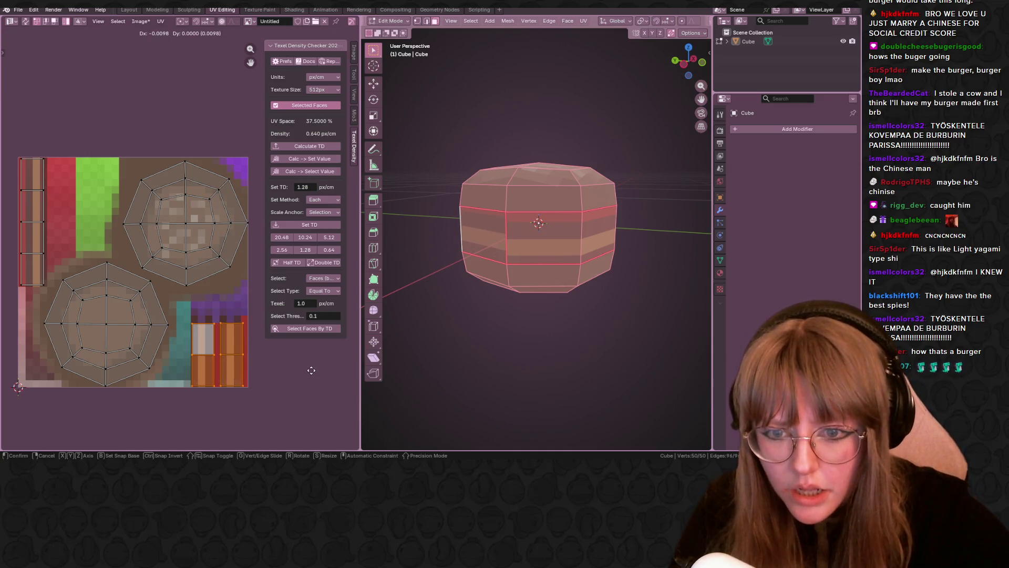
{"action": "left_click", "coordinate": [311, 370]}
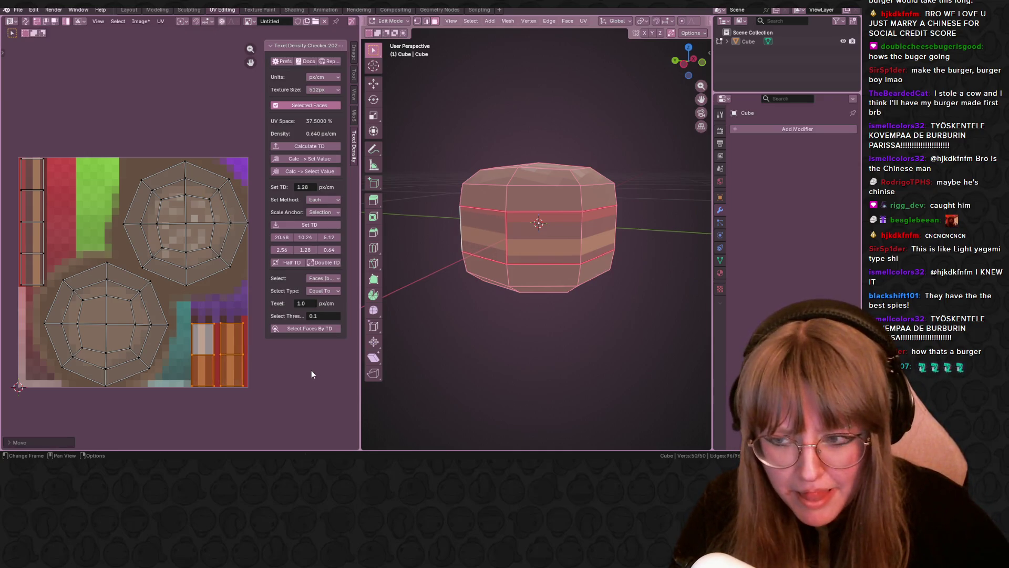
Move the tall left UV strip to a new texture position and return to Object Mode.
{"action": "left_click_drag", "start_coordinate": [36, 99], "coordinate": [59, 175]}
{"action": "key", "text": "g"}
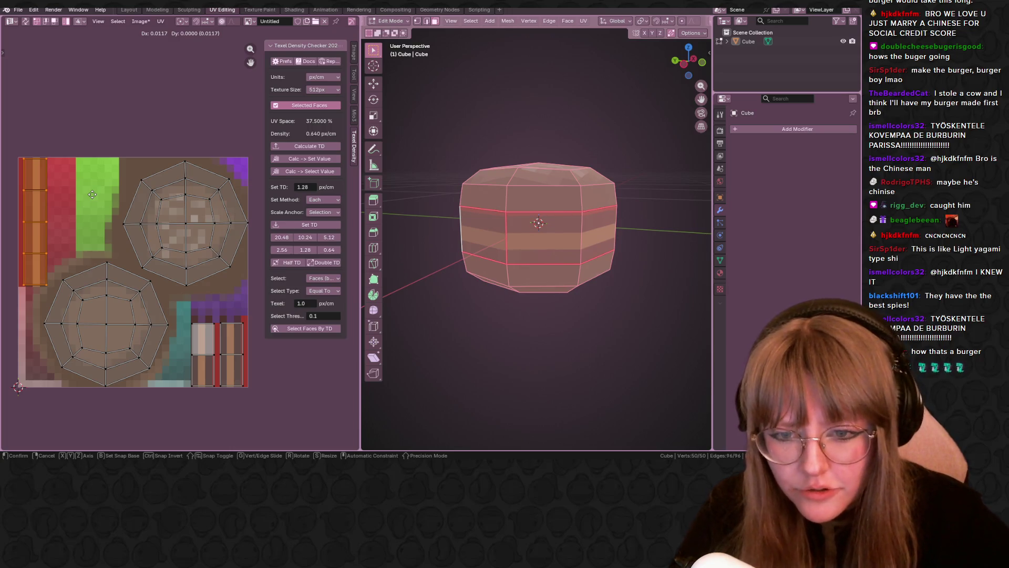
{"action": "left_click", "coordinate": [91, 194]}
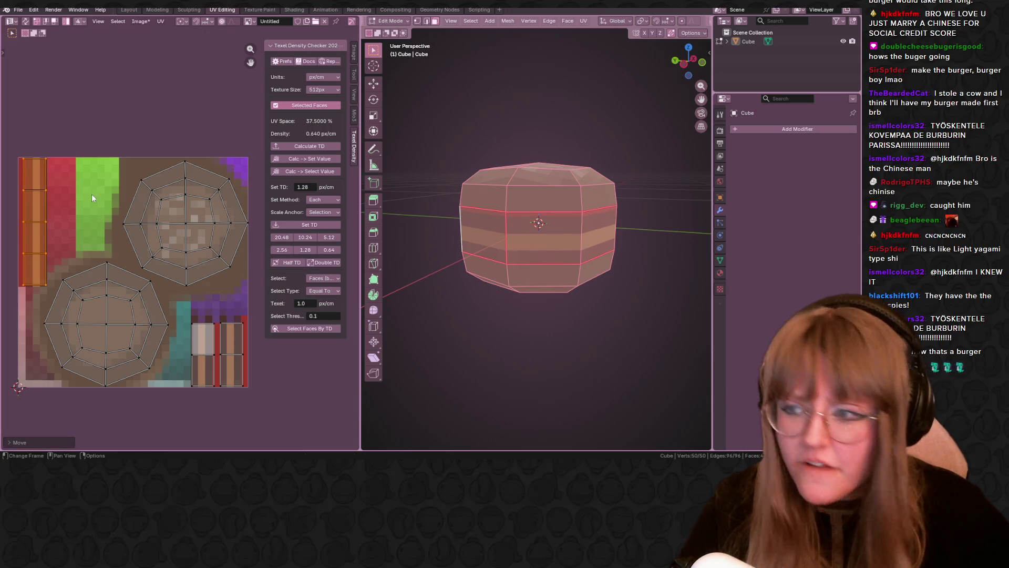
{"action": "key", "text": "Tab"}
{"action": "mouse_move", "coordinate": [575, 351]}
{"action": "middle_mouse_down"}
{"action": "mouse_move", "coordinate": [629, 349]}
{"action": "mouse_move", "coordinate": [560, 313]}
{"action": "mouse_move", "coordinate": [518, 335]}
{"action": "mouse_move", "coordinate": [570, 324]}
{"action": "mouse_move", "coordinate": [435, 341]}
{"action": "mouse_move", "coordinate": [574, 299]}
{"action": "mouse_move", "coordinate": [541, 302]}
{"action": "mouse_move", "coordinate": [579, 312]}
{"action": "mouse_move", "coordinate": [471, 338]}
{"action": "mouse_move", "coordinate": [534, 320]}
{"action": "mouse_move", "coordinate": [421, 302]}
{"action": "mouse_move", "coordinate": [604, 306]}
{"action": "mouse_move", "coordinate": [459, 317]}
{"action": "mouse_move", "coordinate": [473, 349]}
{"action": "mouse_move", "coordinate": [494, 286]}
{"action": "middle_mouse_up"}
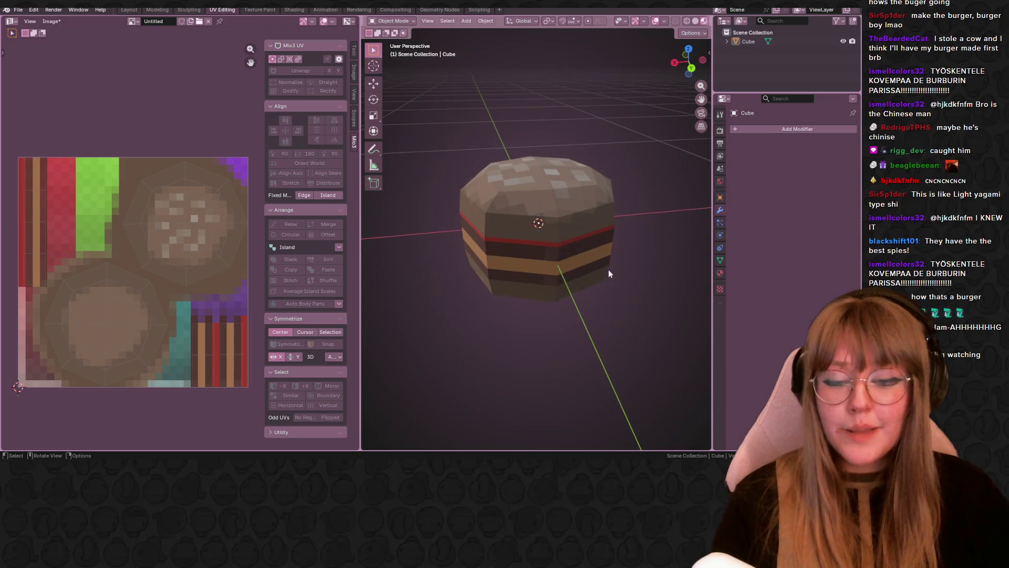
Orbit and zoom around the burger to inspect its textured top.
{"action": "scroll", "coordinate": [623, 289], "scroll_direction": "down", "scroll_amount": 3}
{"action": "scroll", "coordinate": [624, 289], "scroll_direction": "up", "scroll_amount": 3}
{"action": "mouse_move", "coordinate": [623, 289]}
{"action": "middle_mouse_down"}
{"action": "mouse_move", "coordinate": [623, 206]}
{"action": "mouse_move", "coordinate": [710, 265]}
{"action": "mouse_move", "coordinate": [598, 260]}
{"action": "mouse_move", "coordinate": [418, 222]}
{"action": "mouse_move", "coordinate": [437, 276]}
{"action": "middle_mouse_up"}
{"action": "scroll", "coordinate": [437, 276], "scroll_direction": "down", "scroll_amount": 2}
{"action": "scroll", "coordinate": [465, 279], "scroll_direction": "down", "scroll_amount": 3}
{"action": "mouse_move", "coordinate": [557, 286]}
{"action": "middle_mouse_down"}
{"action": "mouse_move", "coordinate": [522, 226]}
{"action": "mouse_move", "coordinate": [556, 200]}
{"action": "mouse_move", "coordinate": [462, 217]}
{"action": "middle_mouse_up"}
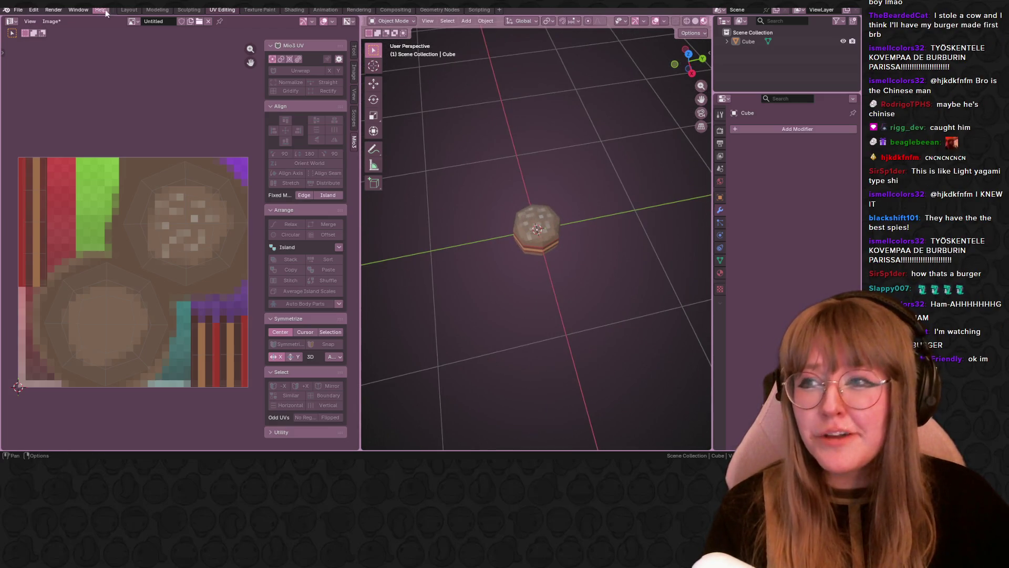
Switch to the Layout workspace with Material Preview shading on the burger.
{"action": "left_click", "coordinate": [126, 10]}
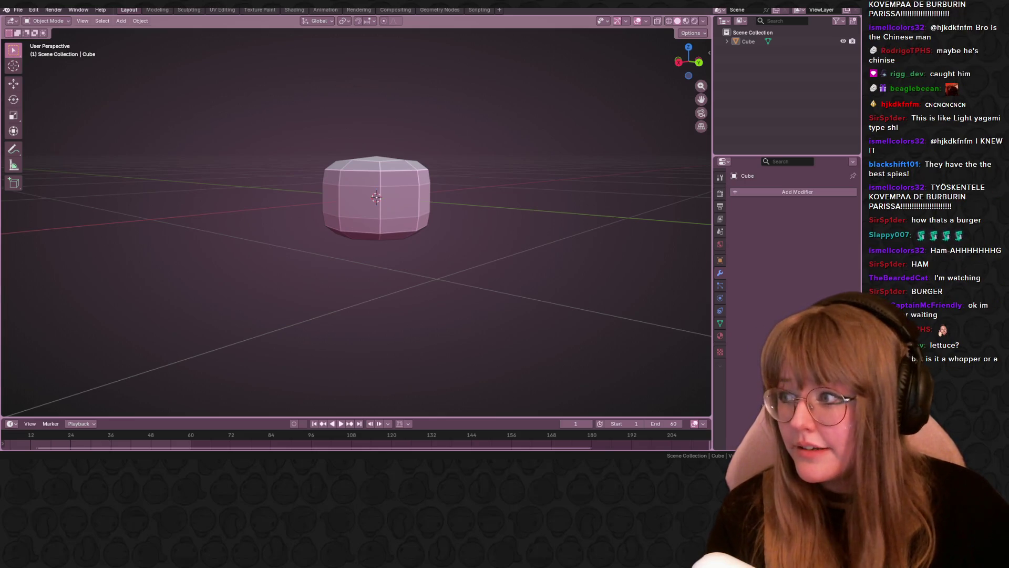
{"action": "mouse_move", "coordinate": [374, 106]}
{"action": "middle_mouse_down"}
{"action": "mouse_move", "coordinate": [480, 140]}
{"action": "mouse_move", "coordinate": [552, 73]}
{"action": "middle_mouse_up"}
{"action": "left_click", "coordinate": [685, 21]}
{"action": "middle_click_drag", "start_coordinate": [436, 173], "coordinate": [399, 99]}
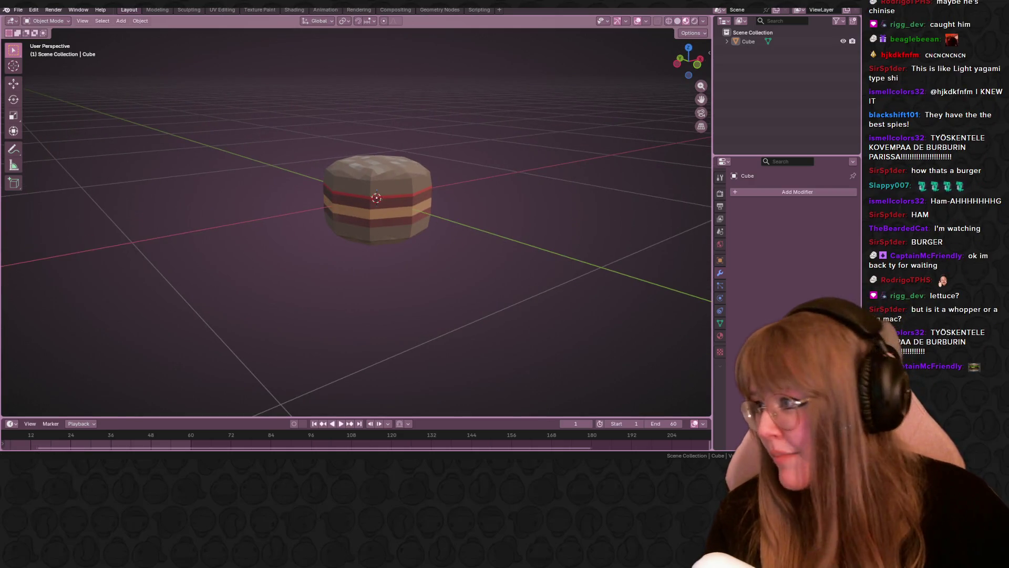